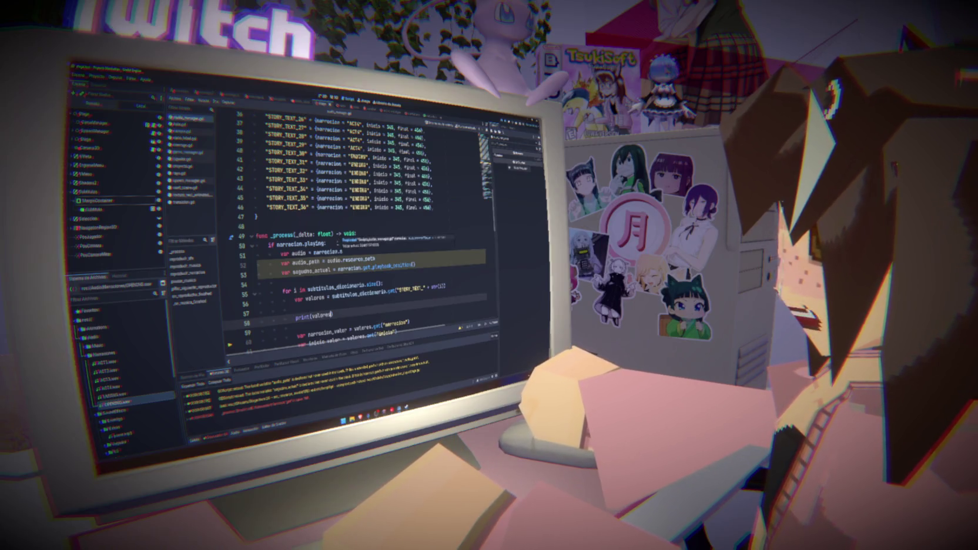
Complete narracion.stream on line 51 and review the first subtitle entry on line 11.
{"action": "key", "text": "Return"}
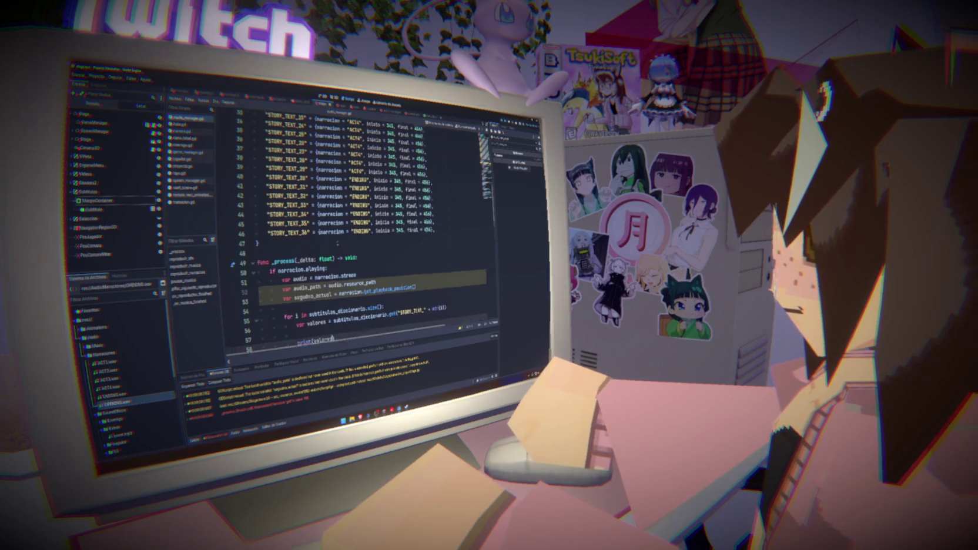
{"action": "scroll", "coordinate": [365, 235], "scroll_direction": "up", "scroll_amount": 10}
{"action": "left_click_drag", "start_coordinate": [312, 191], "coordinate": [437, 192]}
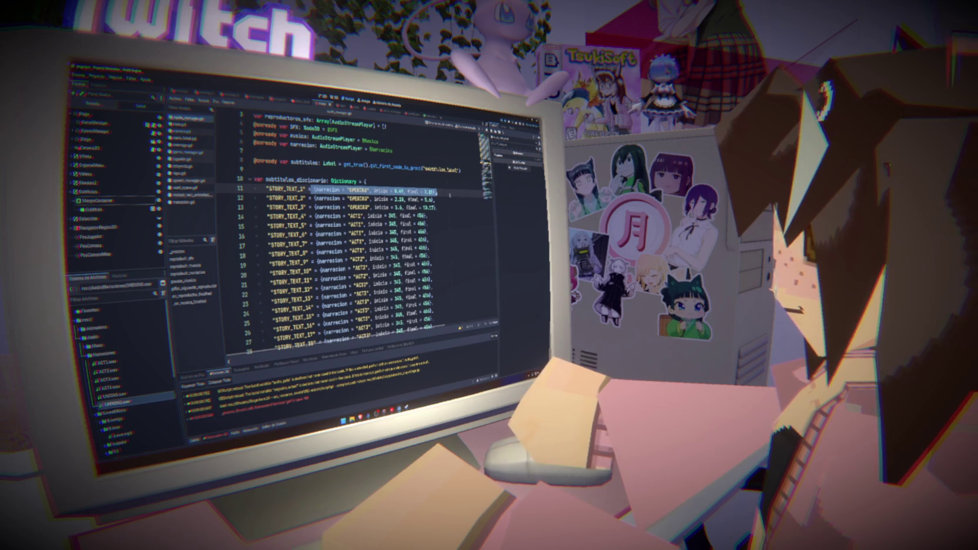
{"action": "left_click_drag", "start_coordinate": [315, 190], "coordinate": [435, 192]}
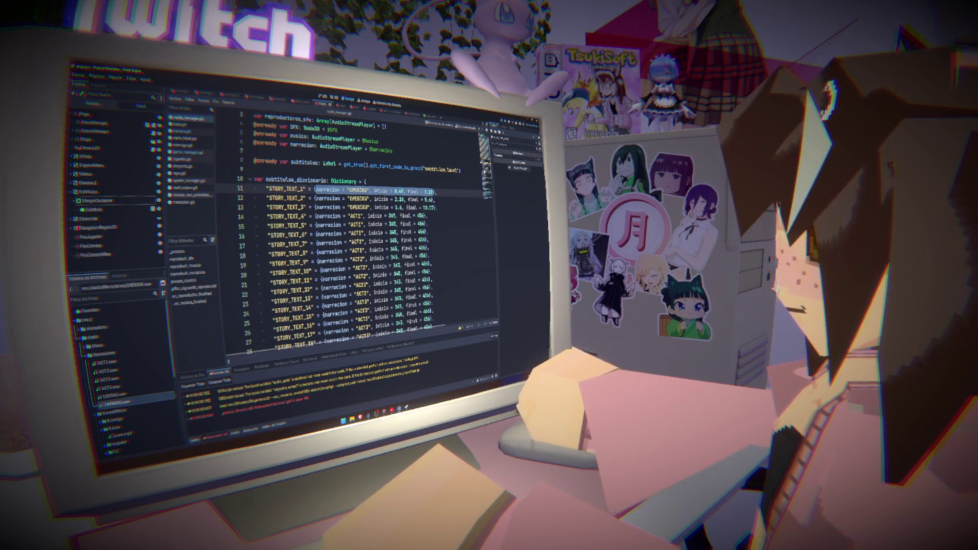
Type valores on line 56 as a Dictionary and save the script.
{"action": "scroll", "coordinate": [414, 185], "scroll_direction": "down", "scroll_amount": 14}
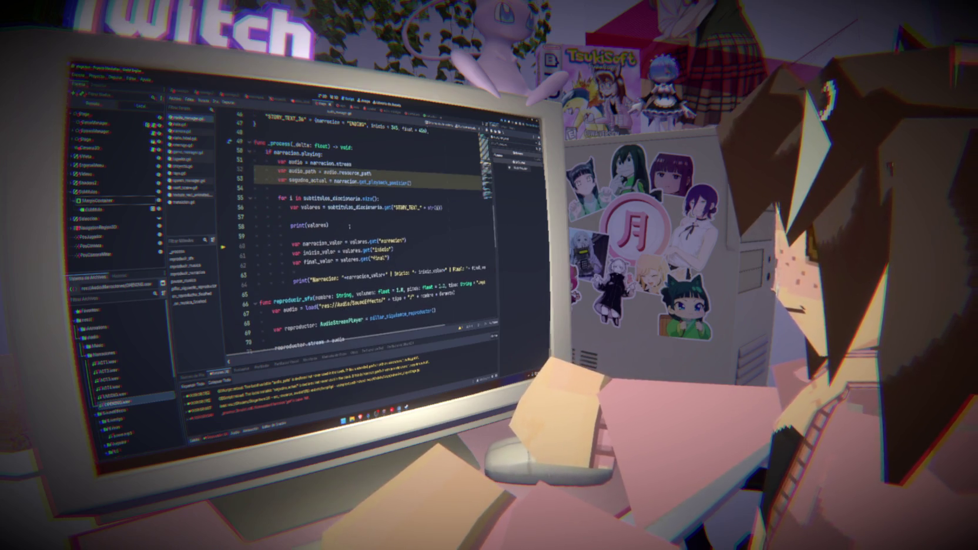
{"action": "left_click", "coordinate": [318, 206]}
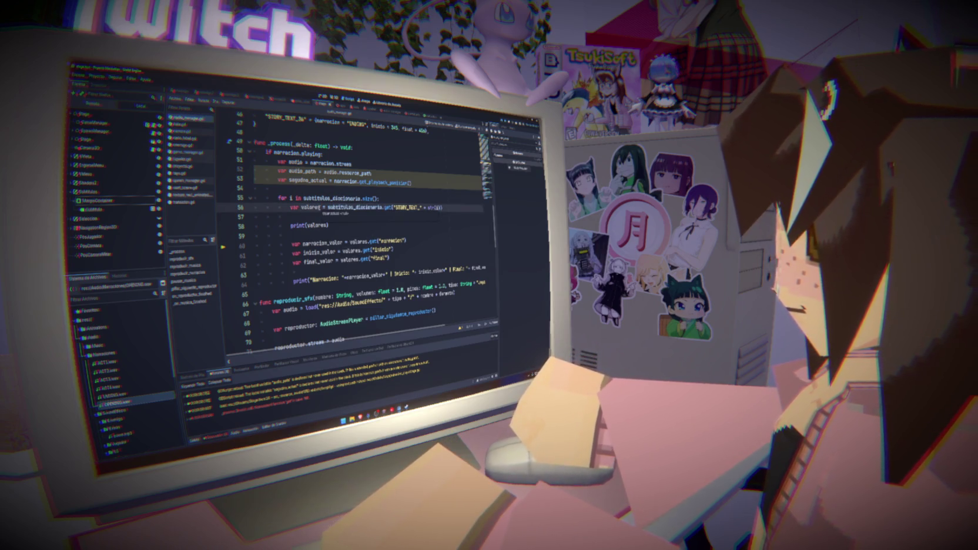
{"action": "type", "text": ": Dictionary"}
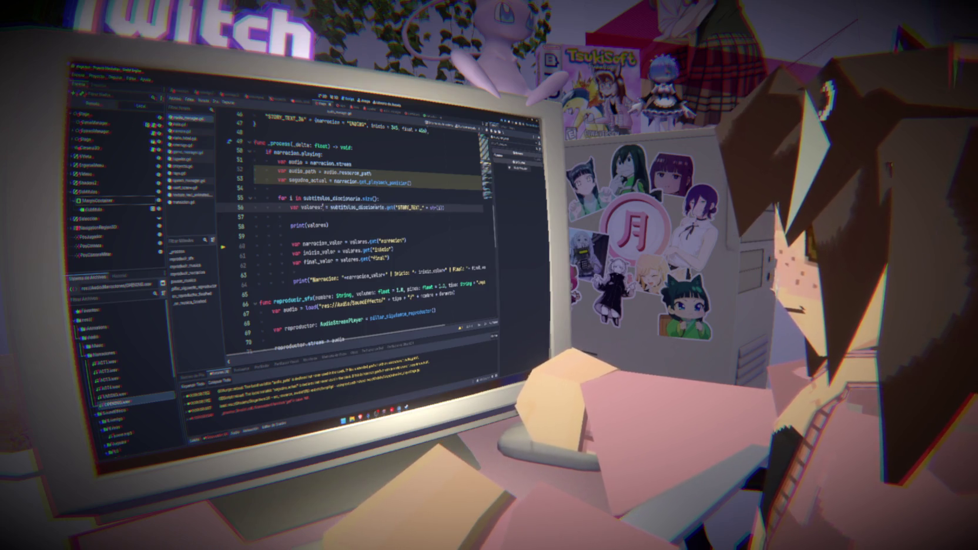
{"action": "key", "text": "ctrl+s"}
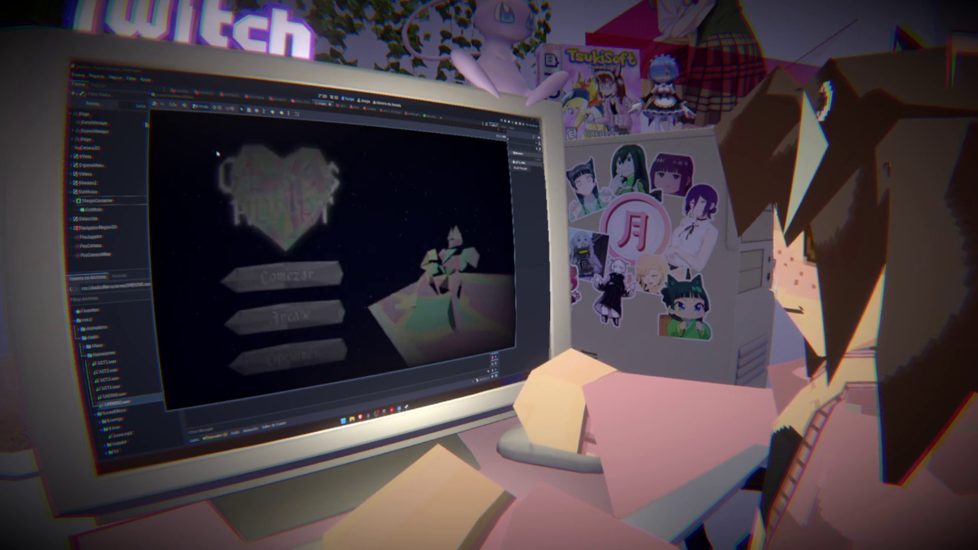
{"action": "left_click", "coordinate": [289, 272]}
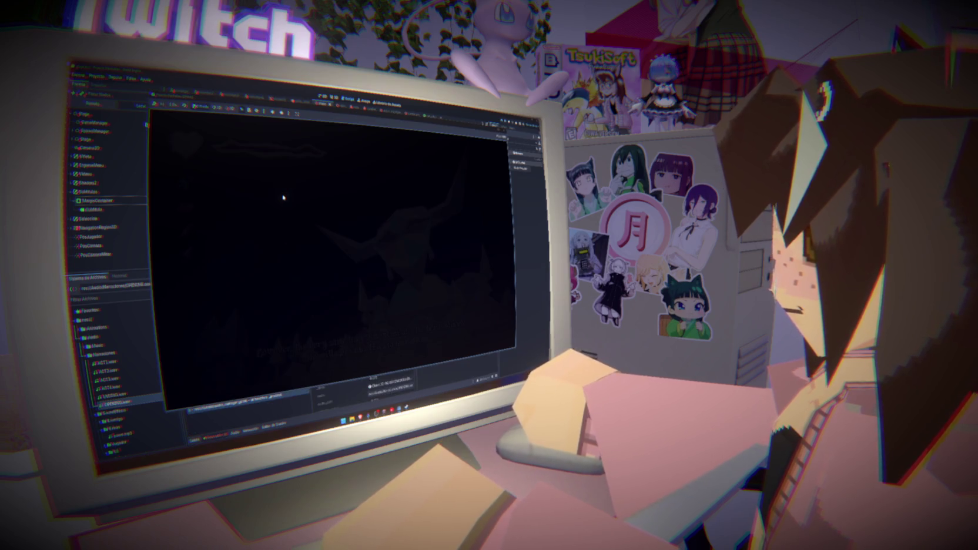
{"action": "left_click", "coordinate": [503, 135]}
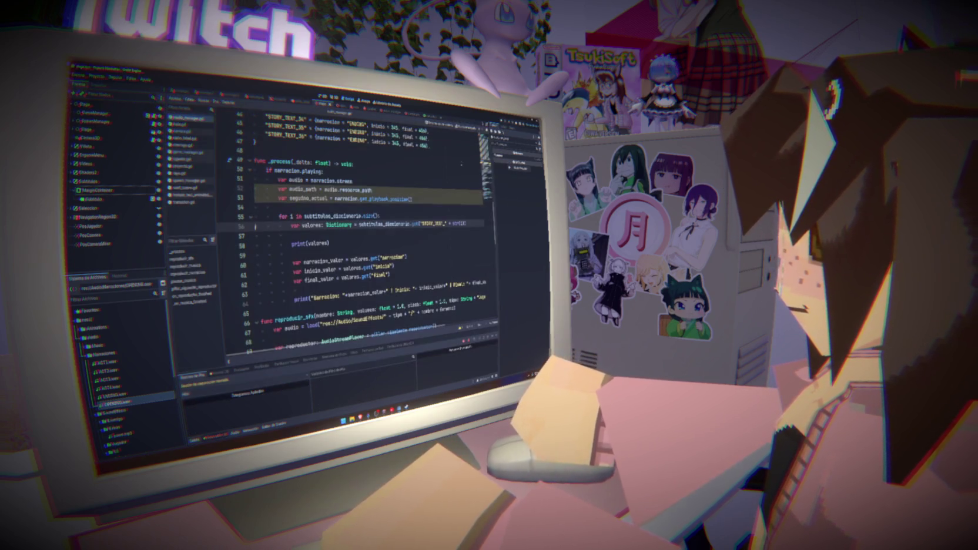
Check the debugger errors and close the subtitulos_diccionario.get( call on line 56 with ')'.
{"action": "left_click", "coordinate": [219, 372]}
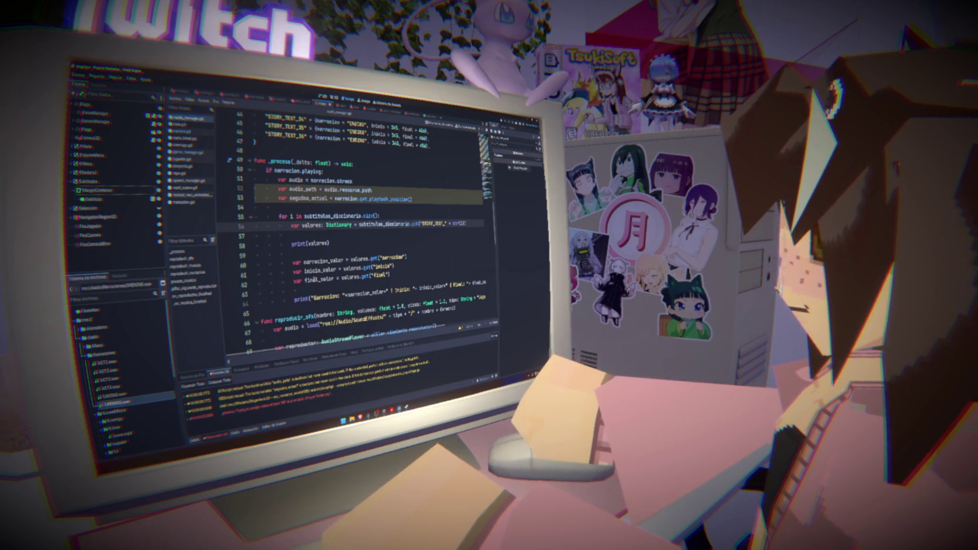
{"action": "double_click", "coordinate": [406, 225]}
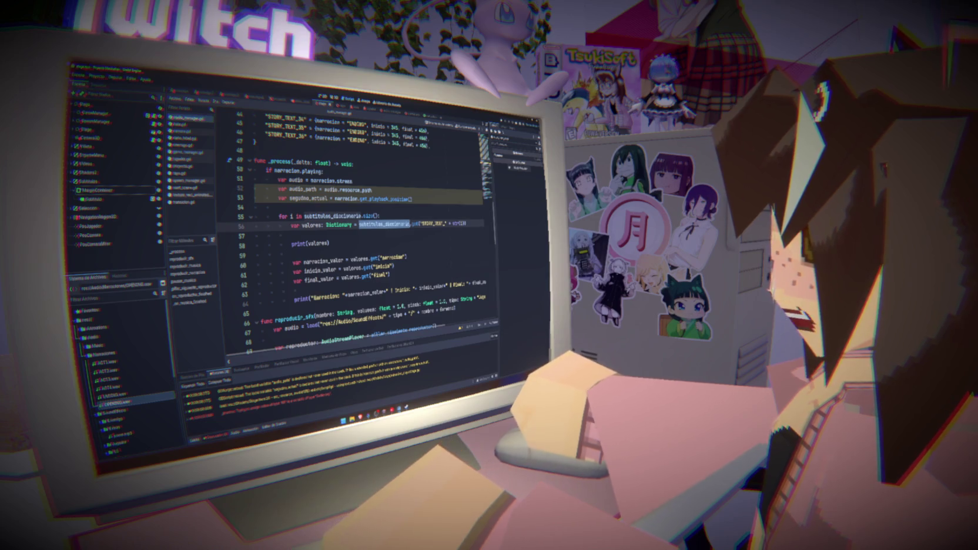
{"action": "left_click_drag", "start_coordinate": [359, 224], "coordinate": [466, 224]}
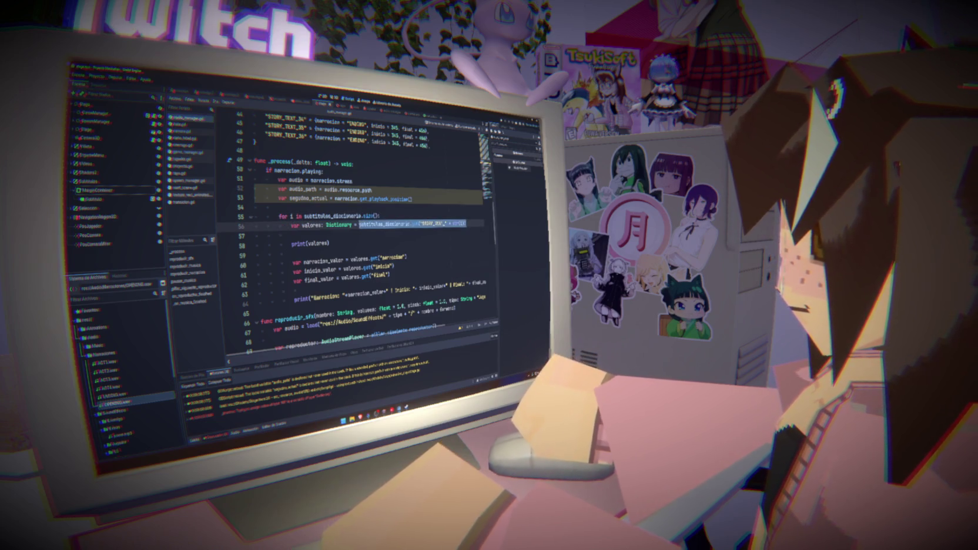
{"action": "left_click", "coordinate": [419, 224]}
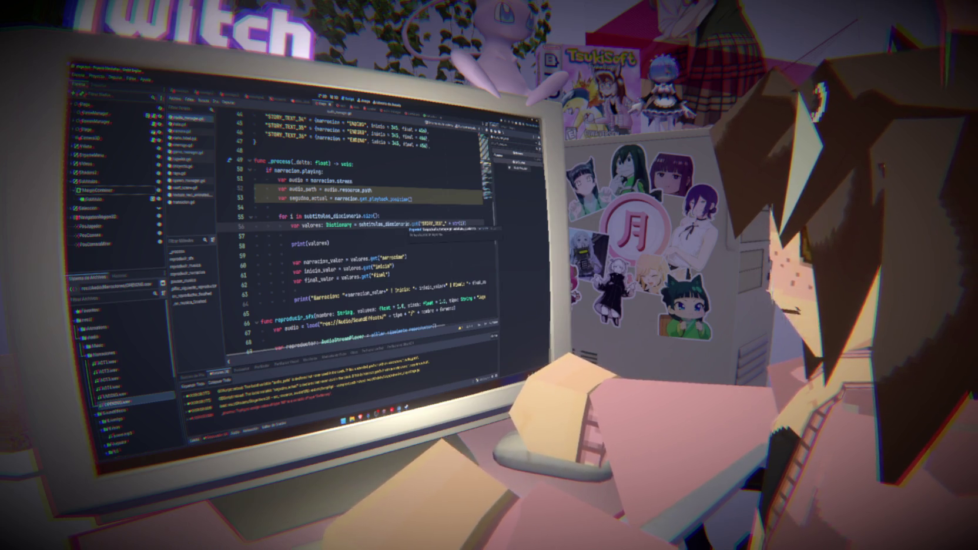
{"action": "type", "text": ")"}
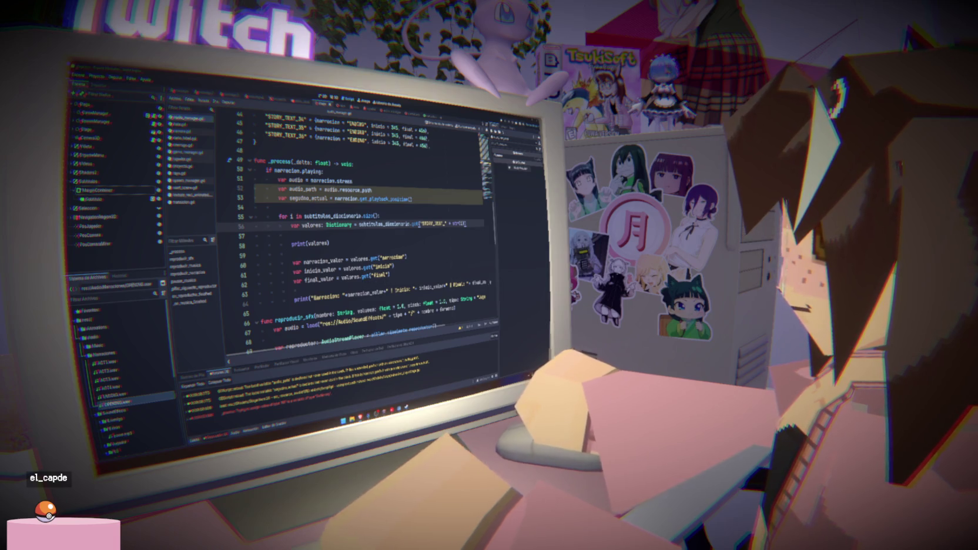
Delete the print and value lines below the loop, then save the script.
{"action": "left_click_drag", "start_coordinate": [288, 243], "coordinate": [514, 280]}
{"action": "key", "text": "BackSpace"}
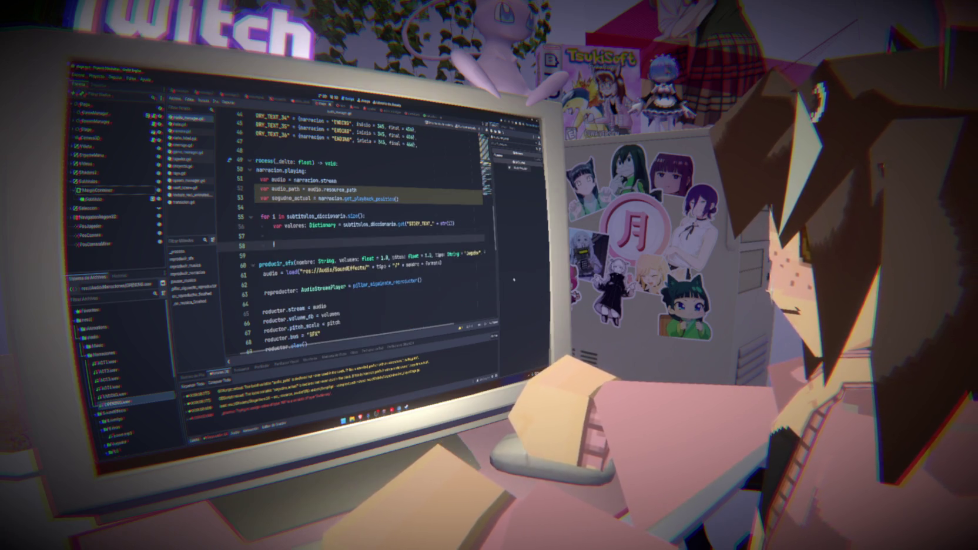
{"action": "key", "text": "BackSpace"}
{"action": "key", "text": "BackSpace"}
{"action": "key", "text": "ctrl+s"}
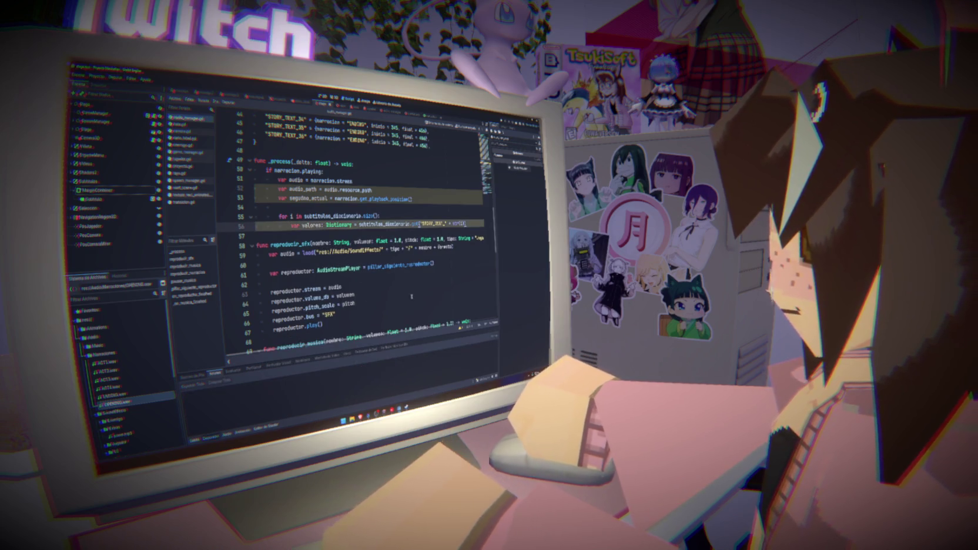
Rename valores to narracion, drop its Dictionary type, and replace .get( with [ on line 56.
{"action": "mouse_move", "coordinate": [344, 225]}
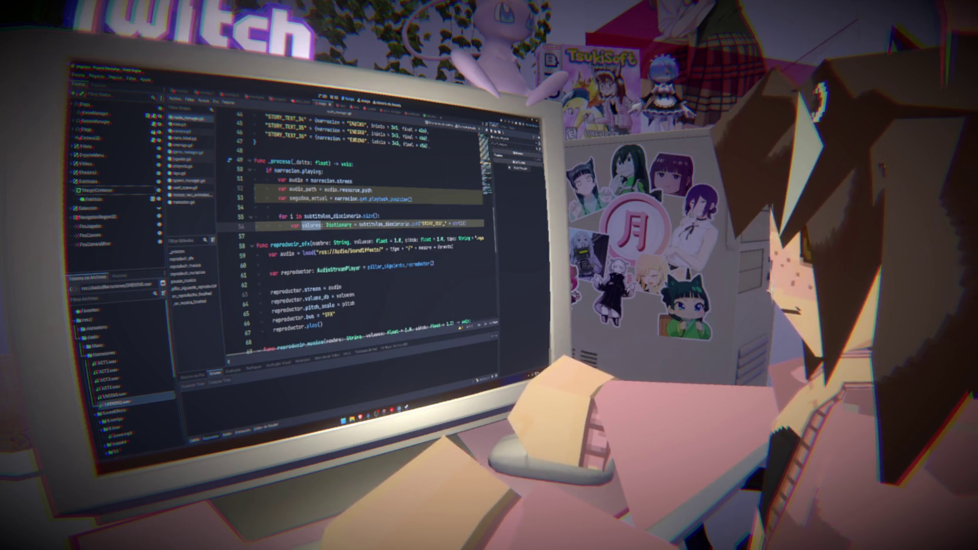
{"action": "key", "text": "BackSpace"}
{"action": "key", "text": "BackSpace"}
{"action": "key", "text": "BackSpace"}
{"action": "type", "text": "narra"}
{"action": "key", "text": "ctrl+Delete"}
{"action": "key", "text": "ctrl+Delete"}
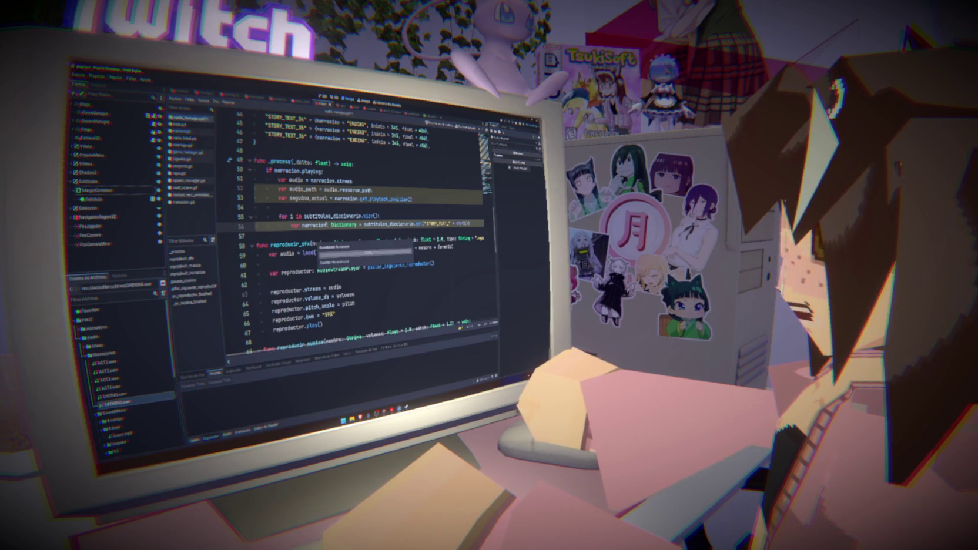
{"action": "type", "text": "cion"}
{"action": "key", "text": "BackSpace"}
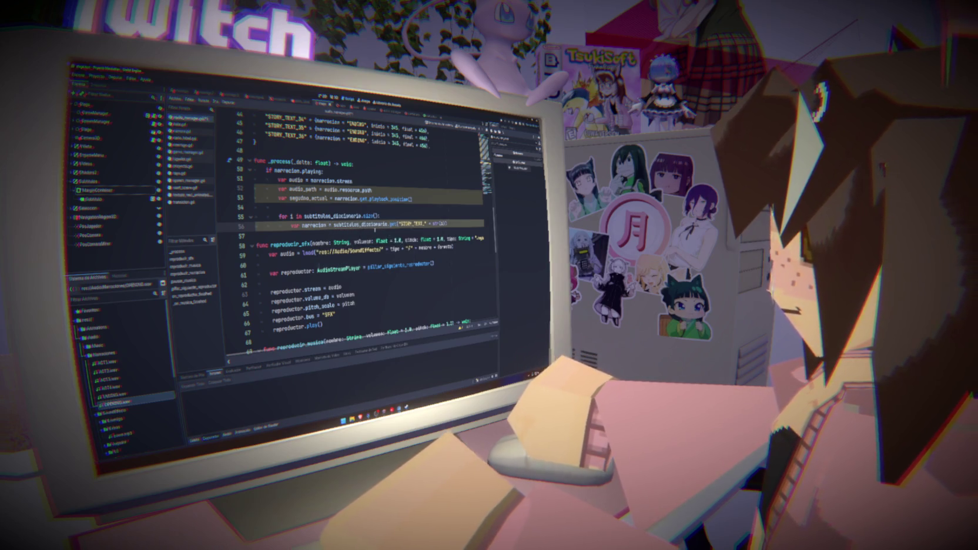
{"action": "key", "text": "shift+Left"}
{"action": "key", "text": "shift+Left"}
{"action": "key", "text": "shift+Left"}
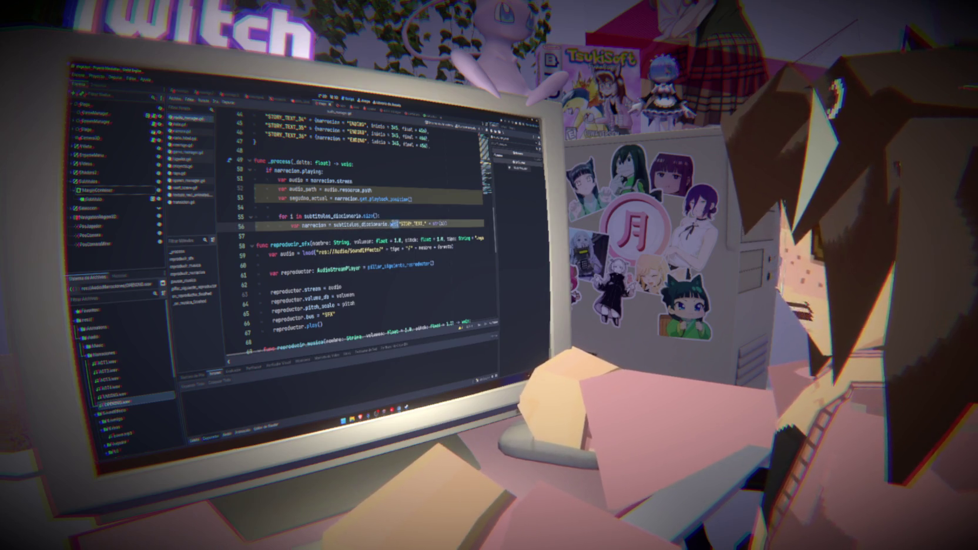
{"action": "type", "text": "["}
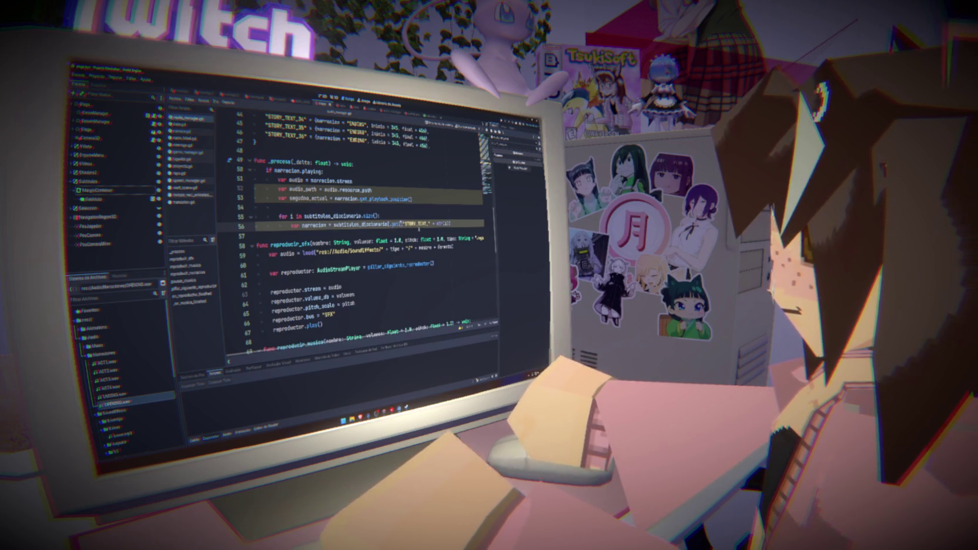
{"action": "key", "text": "Delete"}
{"action": "key", "text": "Delete"}
{"action": "key", "text": "Delete"}
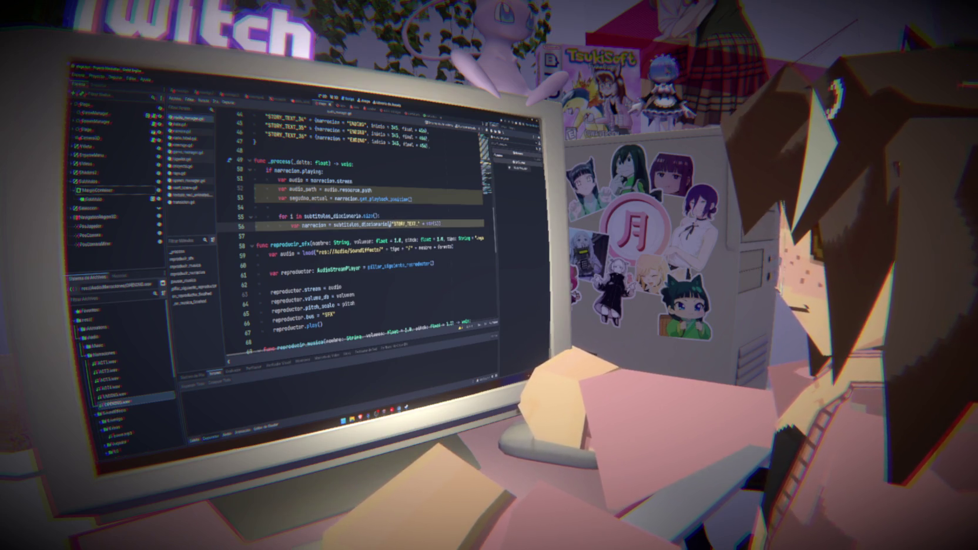
{"action": "key", "text": "End"}
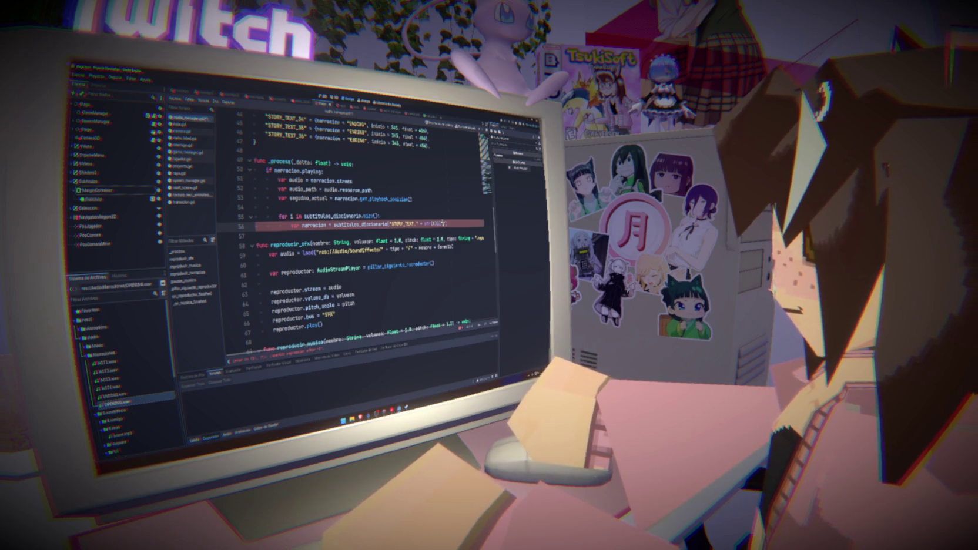
Index line 56 with the "narracion" key and duplicate that lookup line twice.
{"action": "left_click", "coordinate": [443, 224]}
{"action": "type", "text": "narracion"}
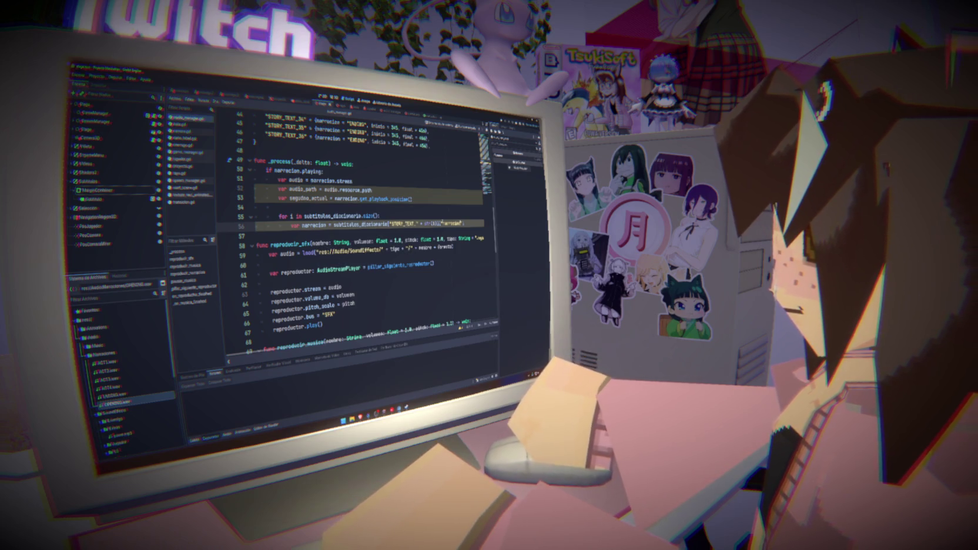
{"action": "key", "text": "Return"}
{"action": "key", "text": "ctrl+v"}
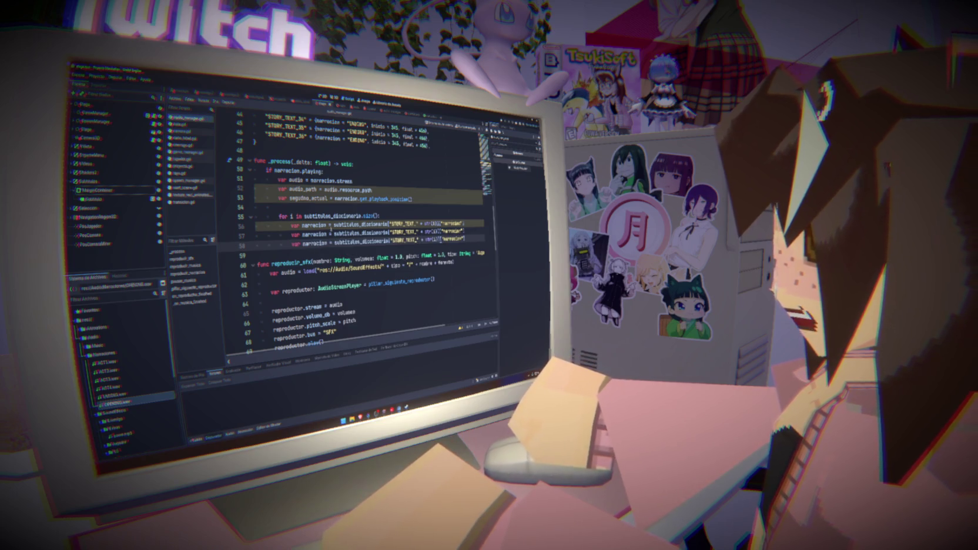
{"action": "key", "text": "Return"}
{"action": "key", "text": "ctrl+v"}
Rename the copies' variables and keys to inicio and final, and begin a print line.
{"action": "type", "text": "inicio"}
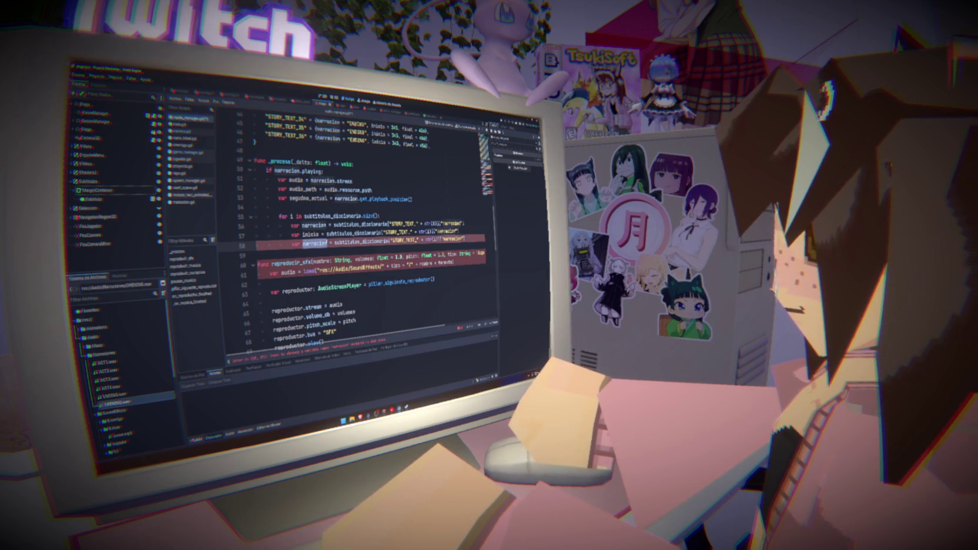
{"action": "type", "text": "final"}
{"action": "double_click", "coordinate": [447, 232]}
{"action": "type", "text": "inicio"}
{"action": "double_click", "coordinate": [309, 243]}
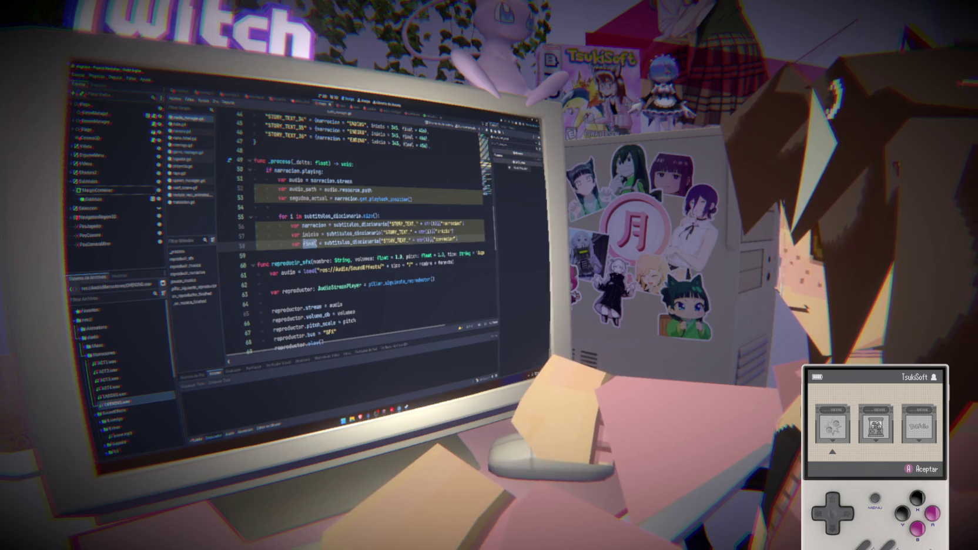
{"action": "double_click", "coordinate": [445, 240]}
{"action": "type", "text": "final"}
{"action": "key", "text": "End"}
{"action": "key", "text": "Return"}
{"action": "key", "text": "Return"}
{"action": "type", "text": "print"}
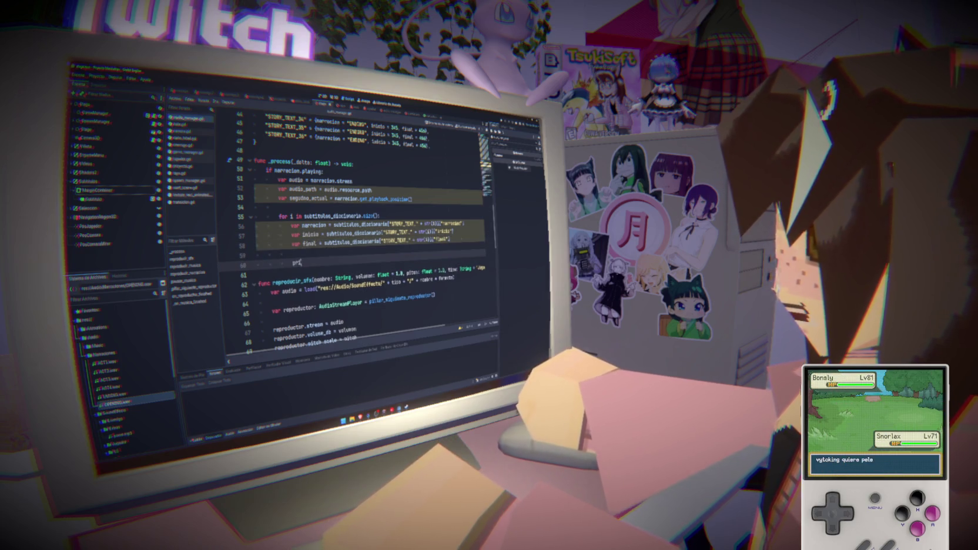
{"action": "type", "text": "(narracio"}
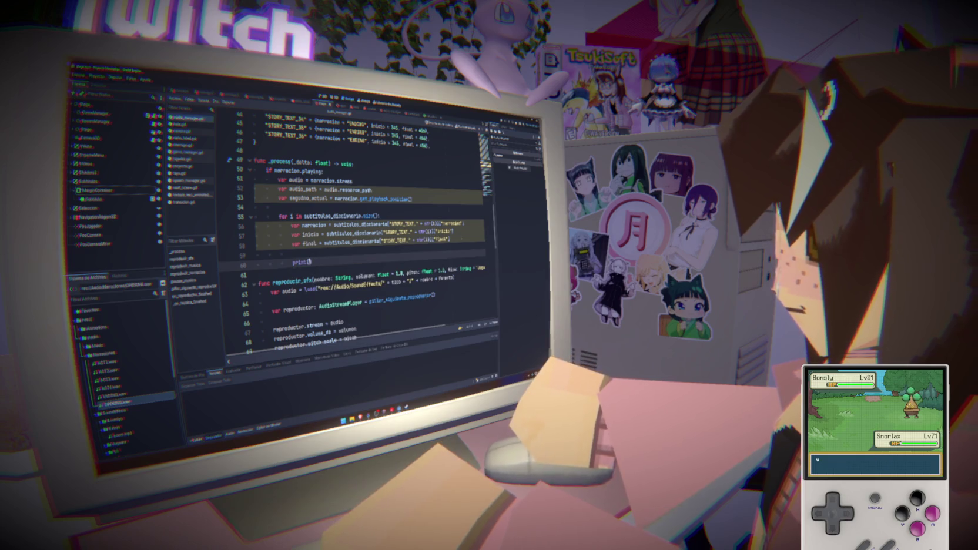
{"action": "type", "text": "n + "}
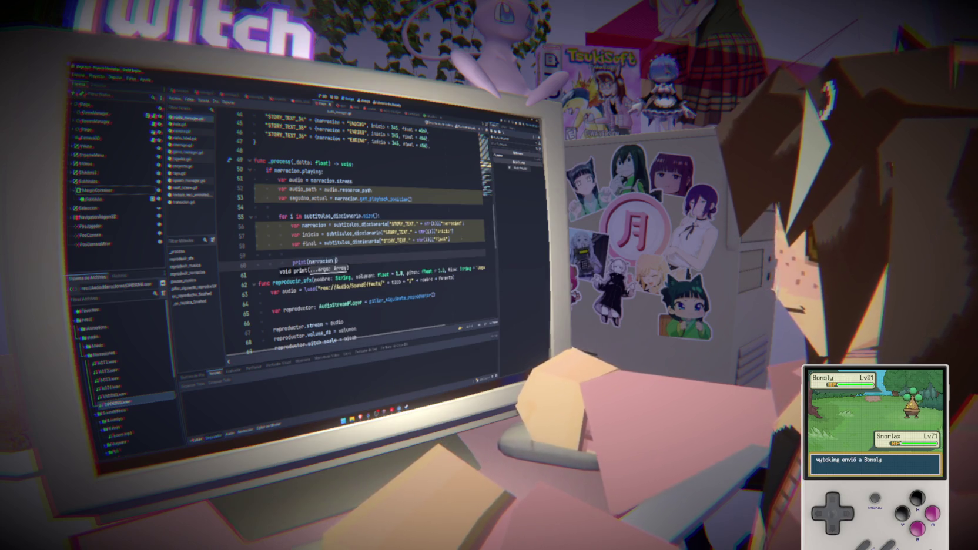
{"action": "type", "text": "inicio + final"}
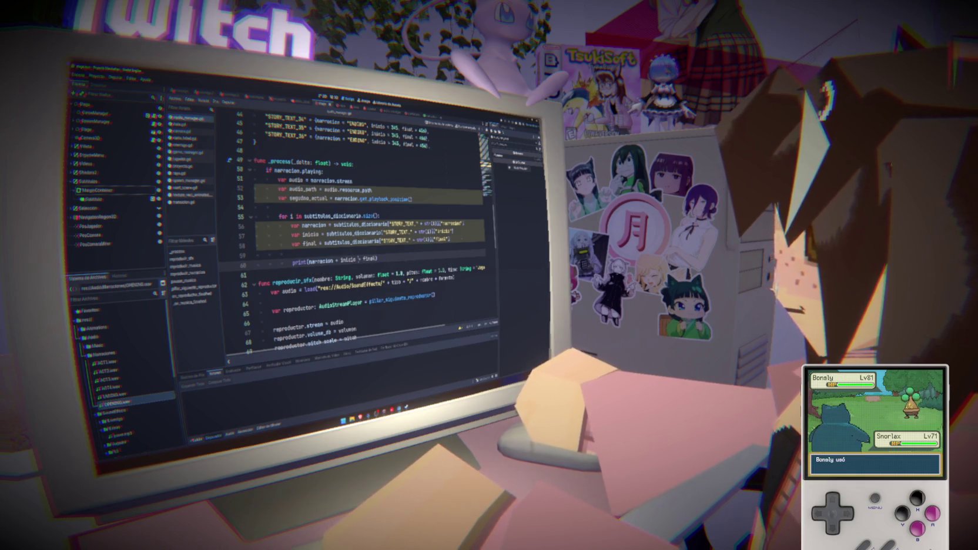
{"action": "type", "text": "\" \" + "}
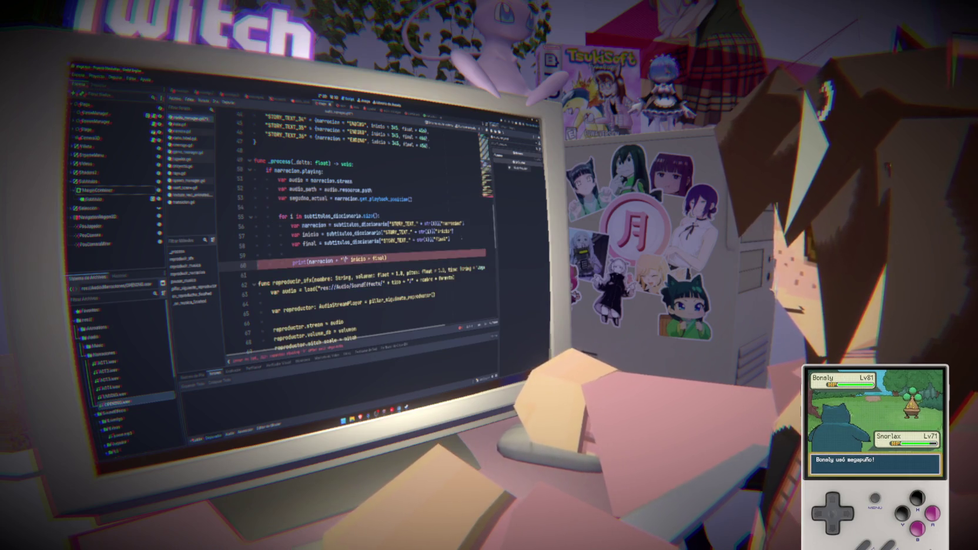
{"action": "type", "text": "+ "}
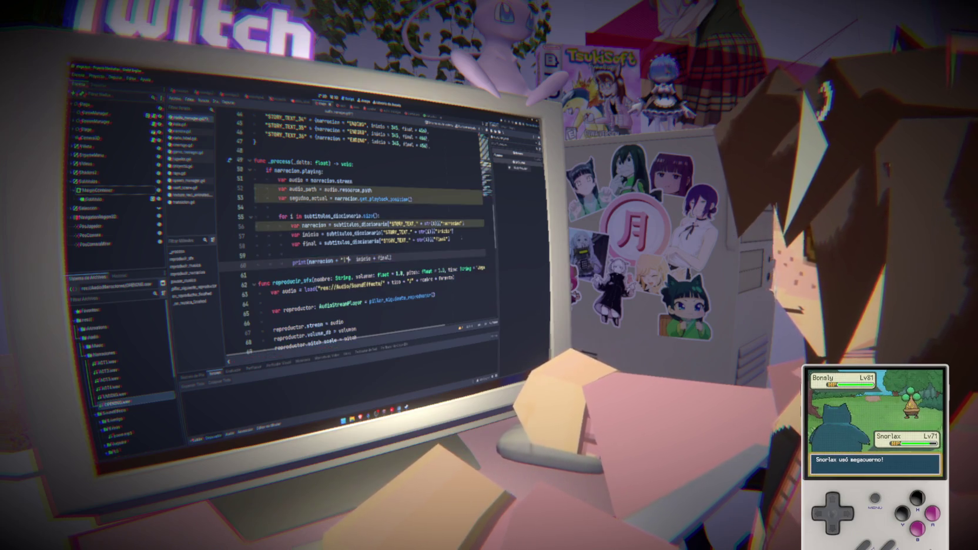
{"action": "type", "text": " + "}
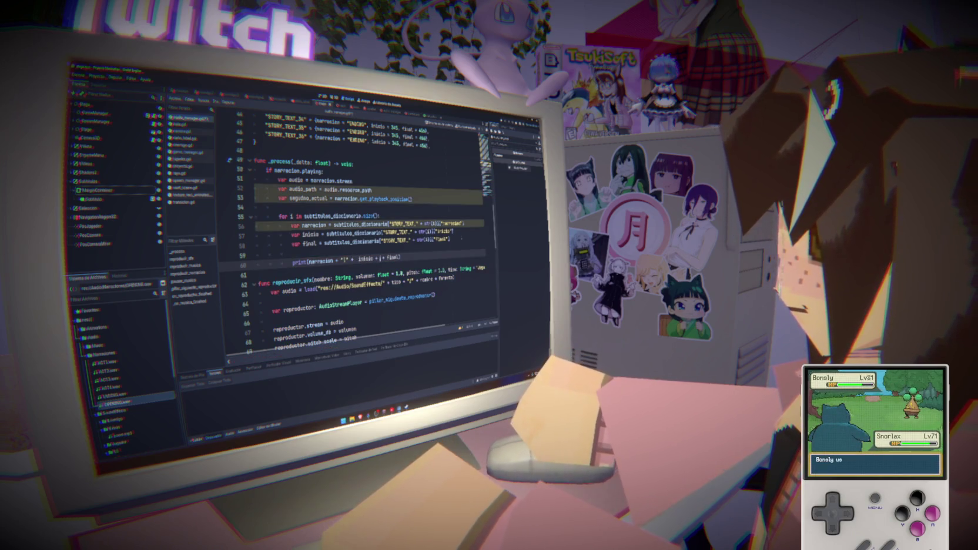
{"action": "type", "text": "\""}
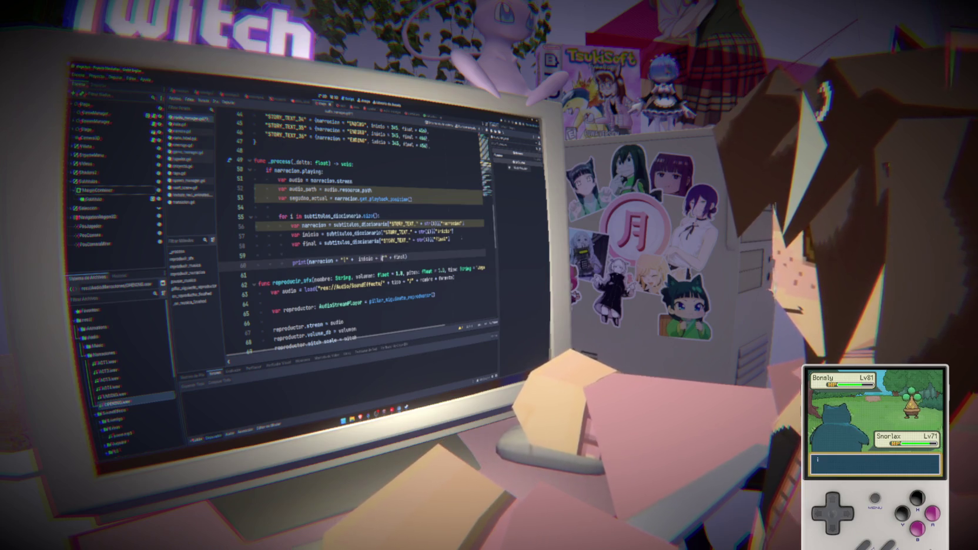
{"action": "type", "text": " | "}
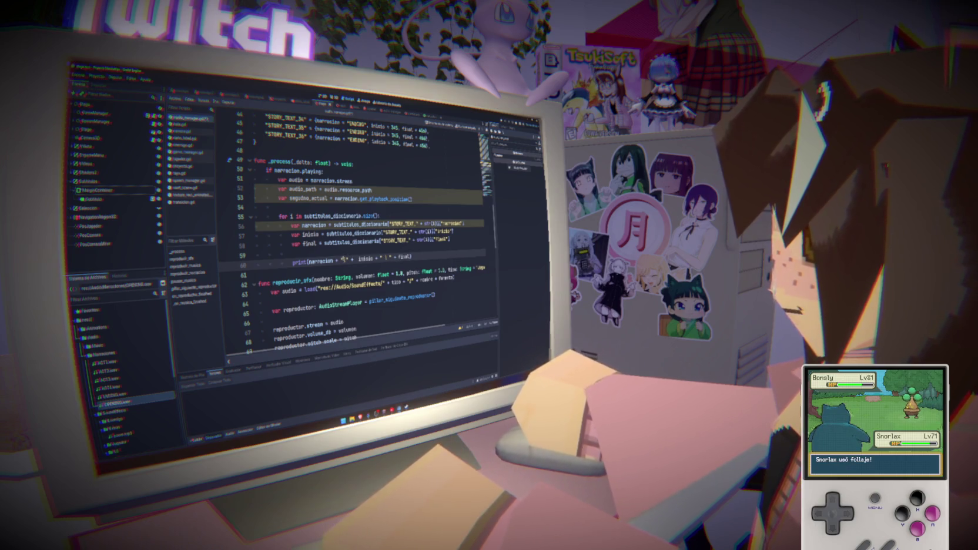
{"action": "type", "text": "|"}
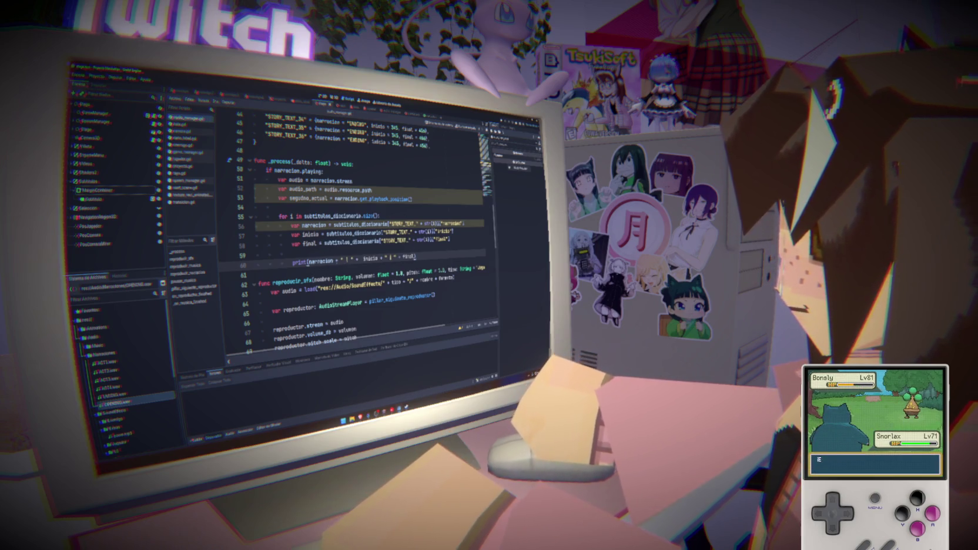
Rename the three loop variables to narracion_valor, inicio_valor and final_valor.
{"action": "left_click", "coordinate": [327, 225]}
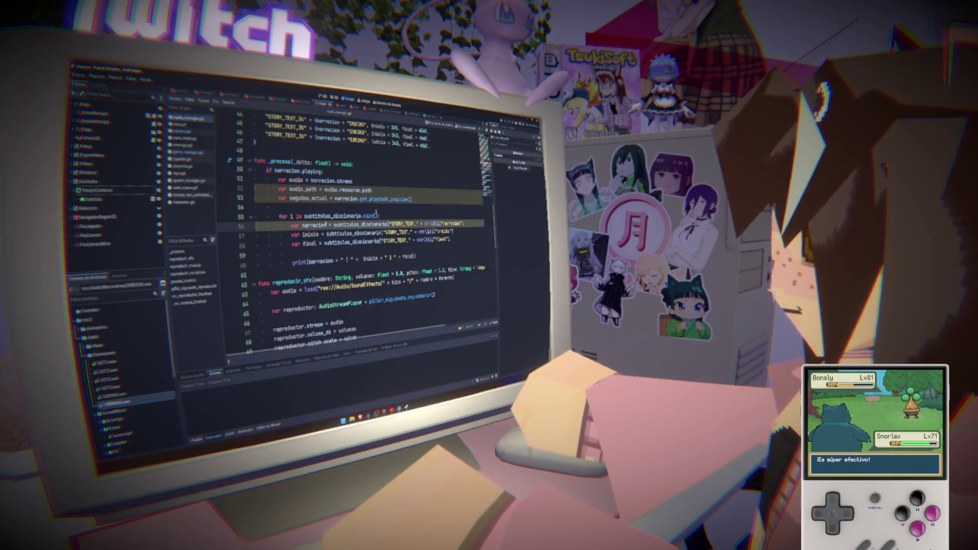
{"action": "type", "text": "_valor"}
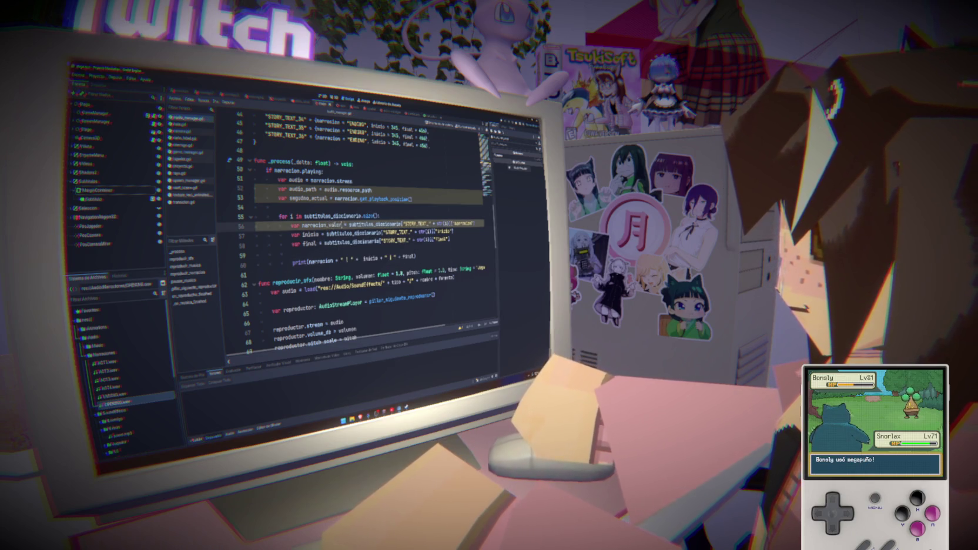
{"action": "left_click", "coordinate": [318, 233]}
{"action": "type", "text": "_valor"}
{"action": "left_click", "coordinate": [315, 242]}
{"action": "type", "text": "_valor"}
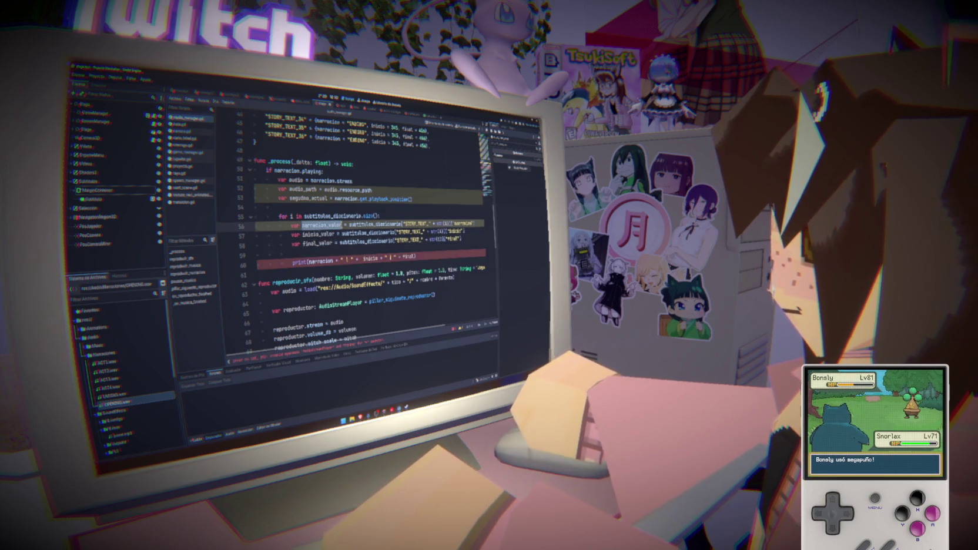
Update the print line to use narracion_valor and inicio_valor.
{"action": "double_click", "coordinate": [320, 260]}
{"action": "type", "text": "narracion_valor"}
{"action": "left_click", "coordinate": [392, 258]}
{"action": "type", "text": "_valor"}
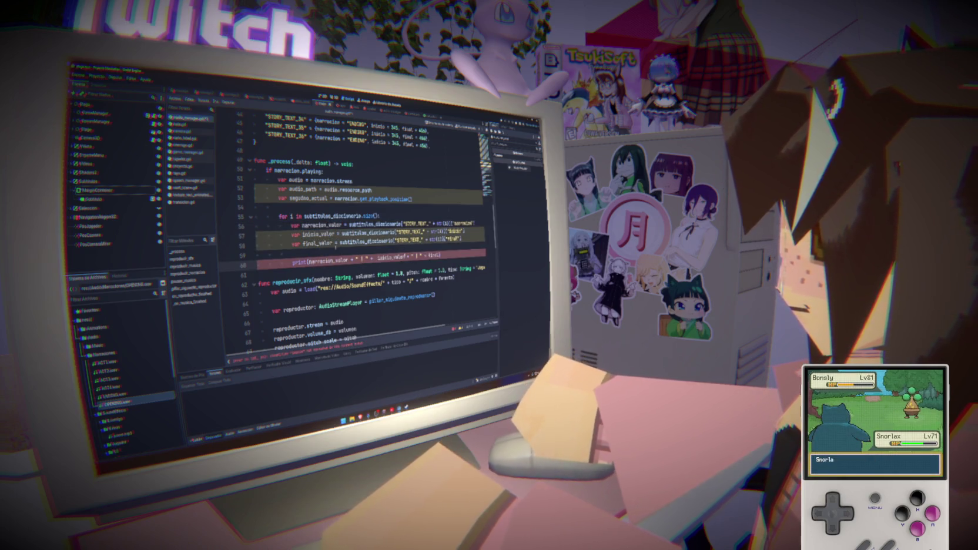
{"action": "left_click", "coordinate": [440, 255]}
Finish renaming final_valor in the print line and run the project to test.
{"action": "type", "text": "_valor"}
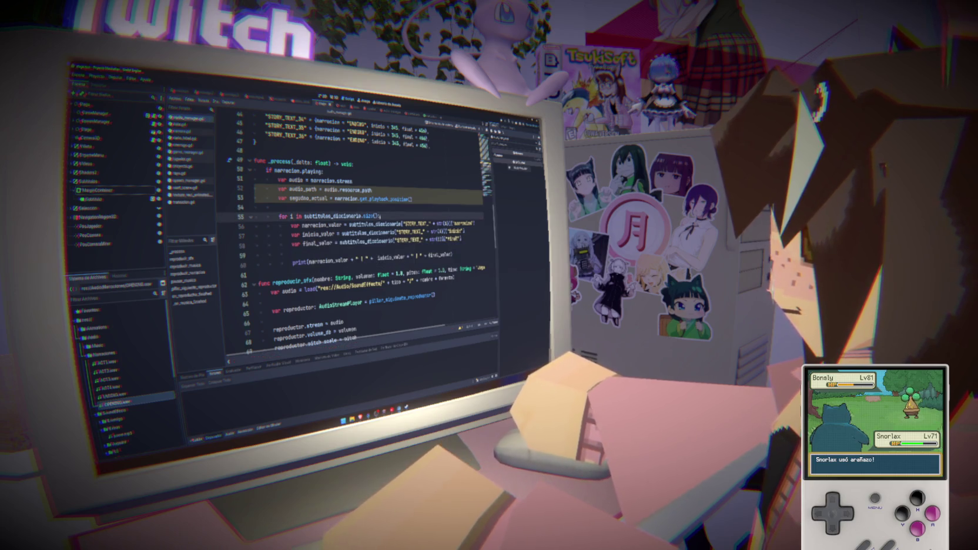
{"action": "key", "text": "F5"}
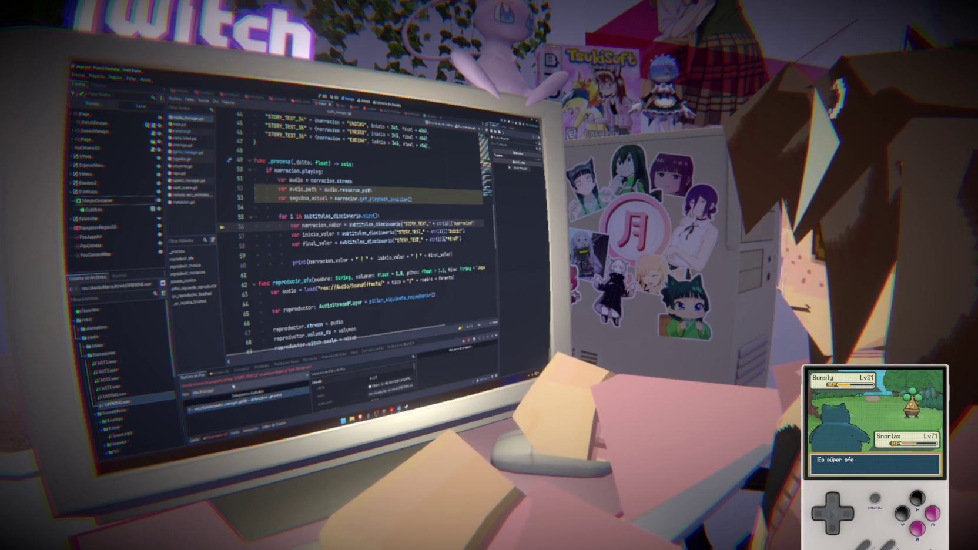
{"action": "scroll", "coordinate": [353, 235], "scroll_direction": "down", "scroll_amount": 4}
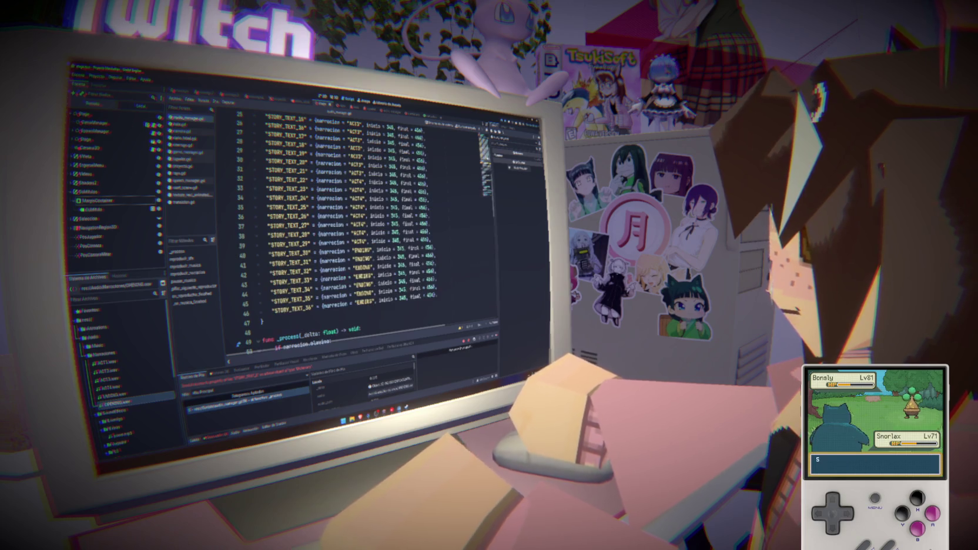
{"action": "scroll", "coordinate": [456, 154], "scroll_direction": "up", "scroll_amount": 6}
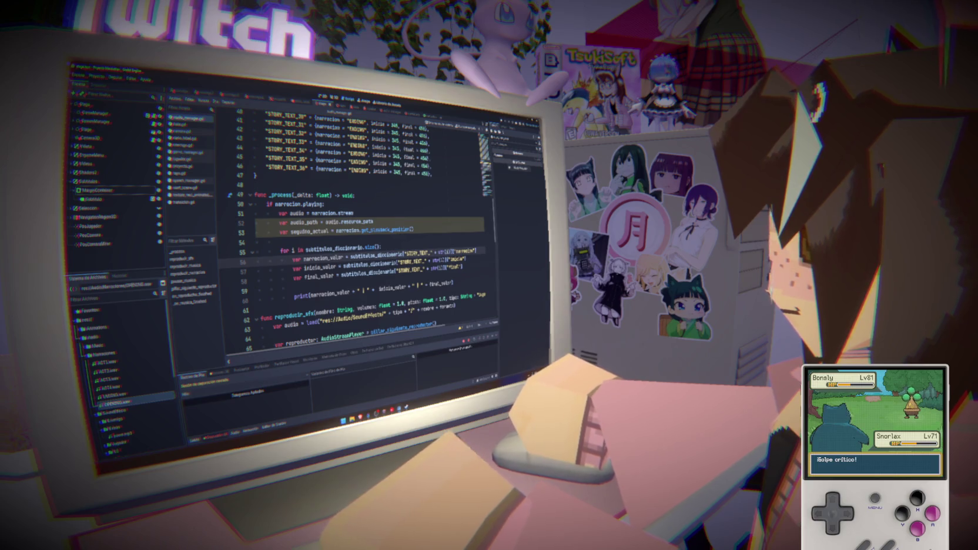
Change the STORY_TEXT_ lookup keys to str(i+1) and run the project again.
{"action": "type", "text": "+1"}
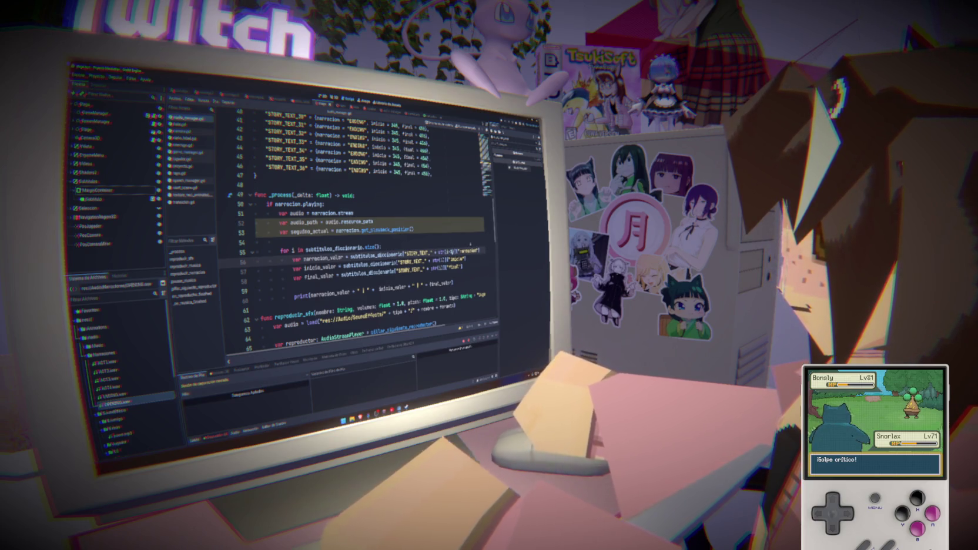
{"action": "left_click", "coordinate": [445, 267]}
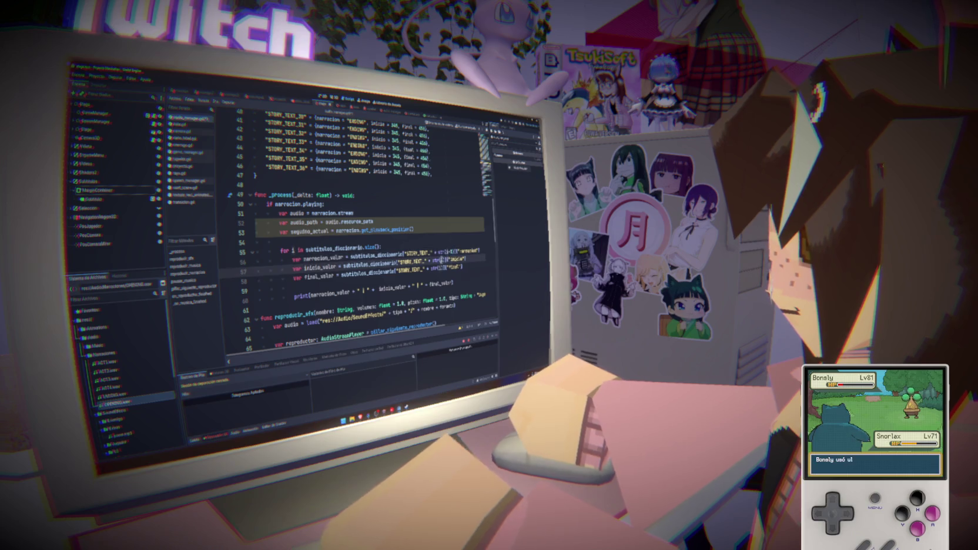
{"action": "type", "text": "+1"}
{"action": "left_click", "coordinate": [464, 282]}
{"action": "key", "text": "F5"}
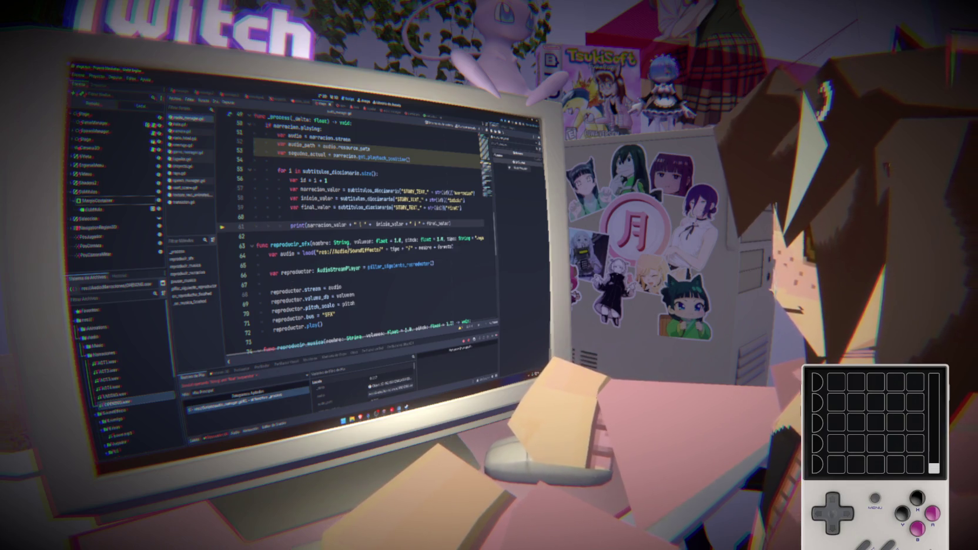
Make the id line var id = int(i) + 1, then stop and relaunch the game.
{"action": "left_click", "coordinate": [328, 182]}
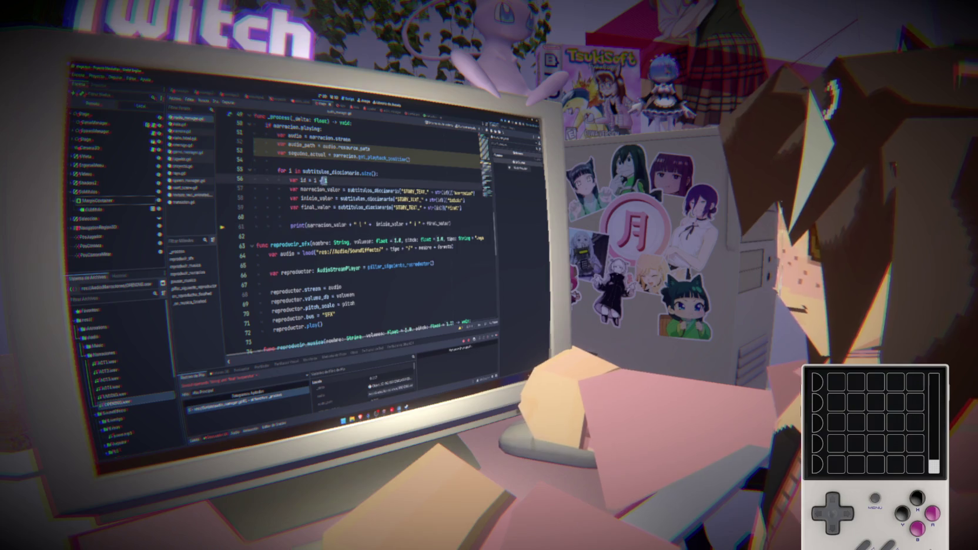
{"action": "left_click_drag", "start_coordinate": [313, 180], "coordinate": [251, 179]}
{"action": "key", "text": "BackSpace"}
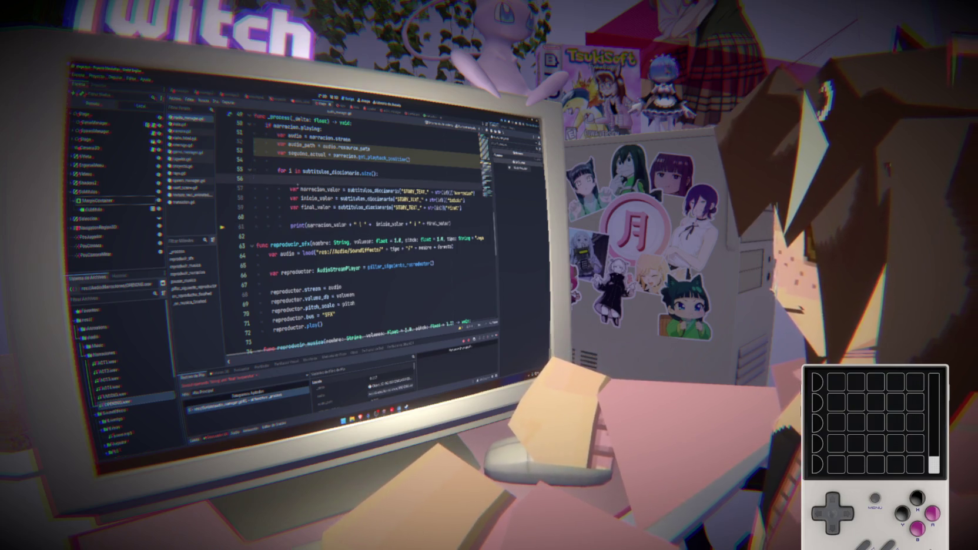
{"action": "key", "text": "ctrl+z"}
{"action": "type", "text": "int(i) + 1"}
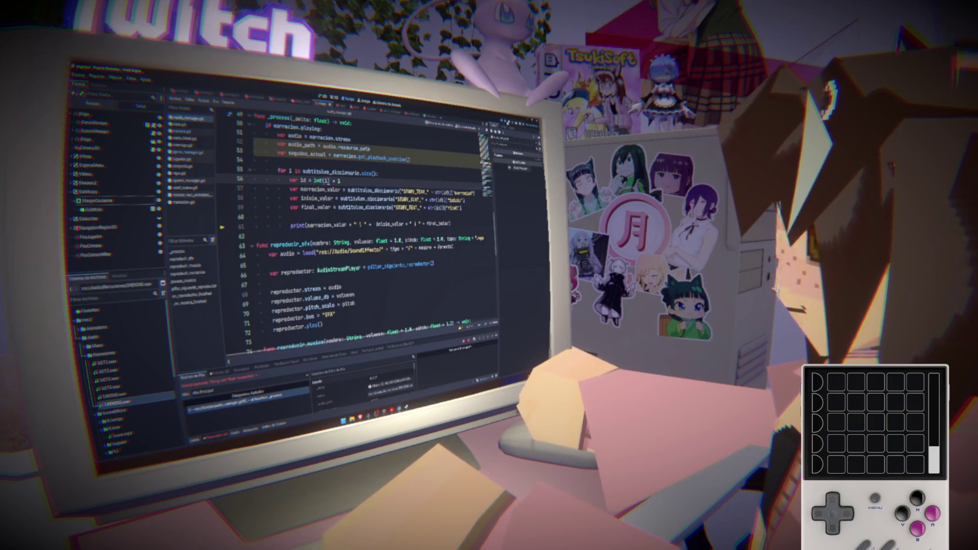
{"action": "key", "text": "F8"}
{"action": "key", "text": "F5"}
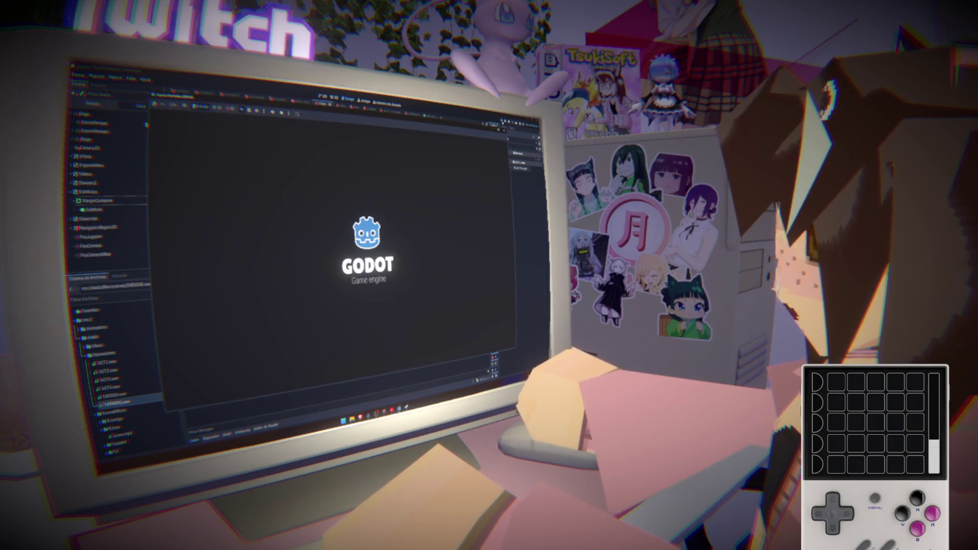
Start the game via Comenzar and wrap narracion_valor in str() in the print line.
{"action": "left_click", "coordinate": [307, 278]}
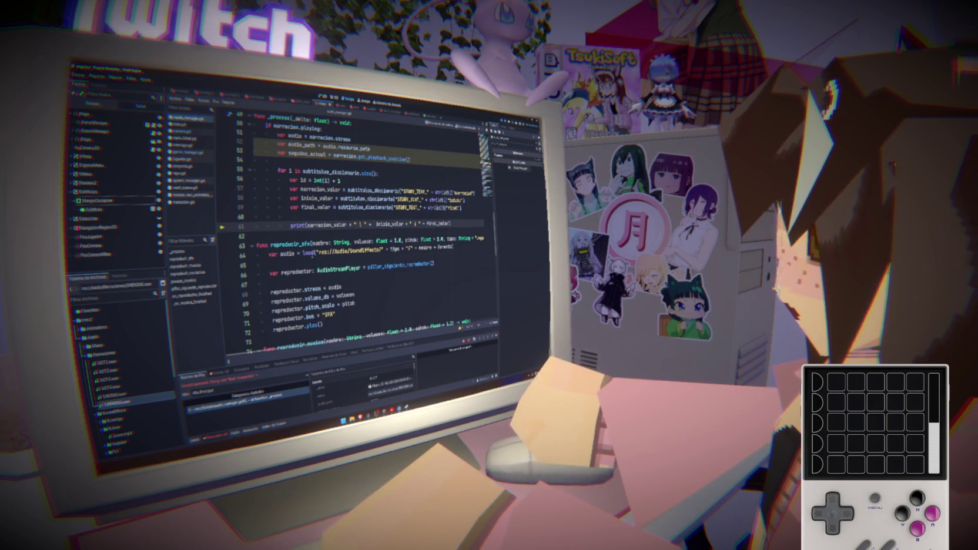
{"action": "double_click", "coordinate": [328, 224]}
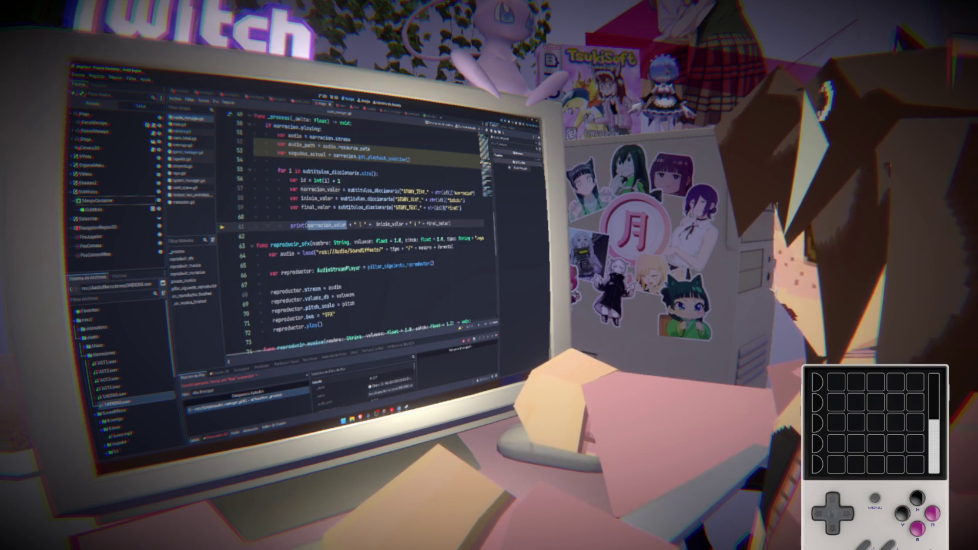
{"action": "mouse_move", "coordinate": [332, 225]}
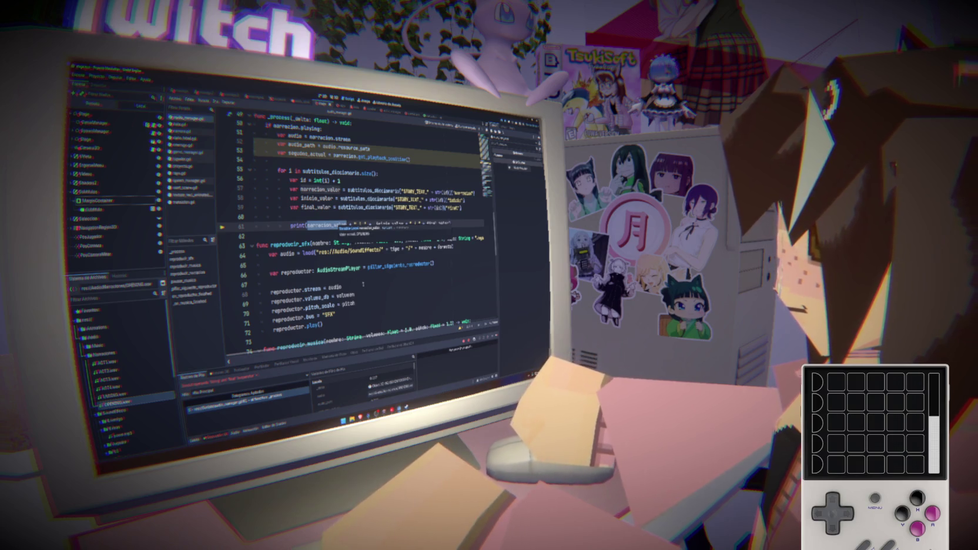
{"action": "left_click", "coordinate": [336, 224]}
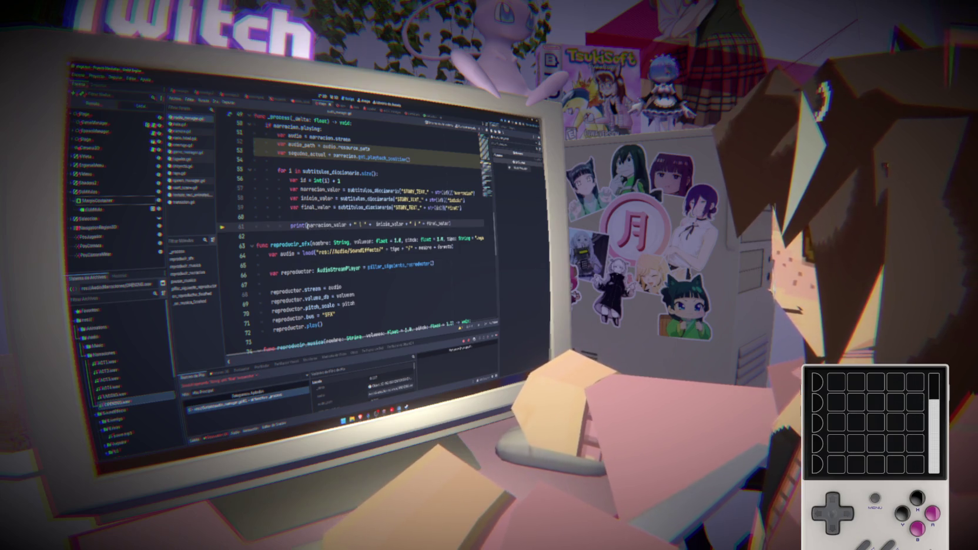
{"action": "type", "text": "str("}
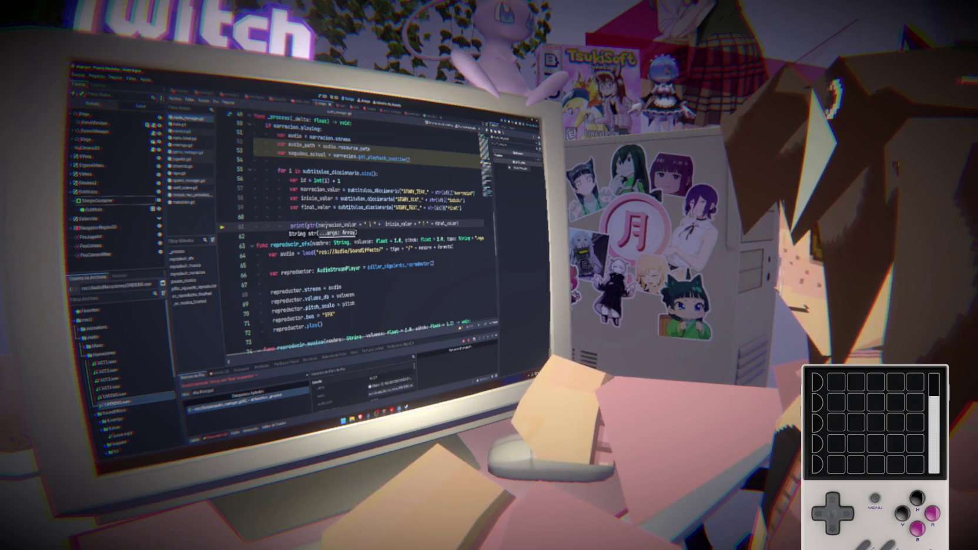
{"action": "type", "text": ")"}
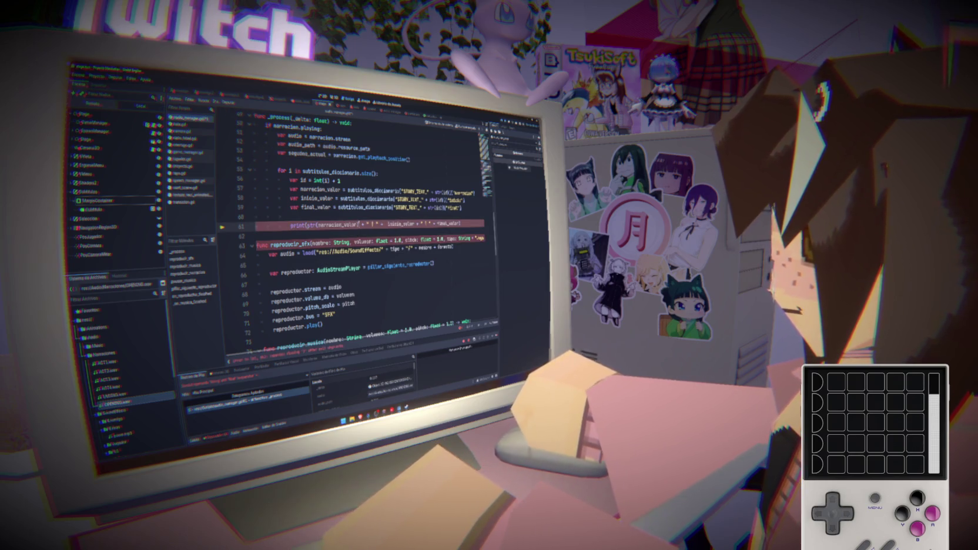
Wrap inicio_valor and final_valor in str() and close the parentheses.
{"action": "left_click", "coordinate": [387, 223]}
{"action": "type", "text": "str("}
{"action": "left_click", "coordinate": [444, 223]}
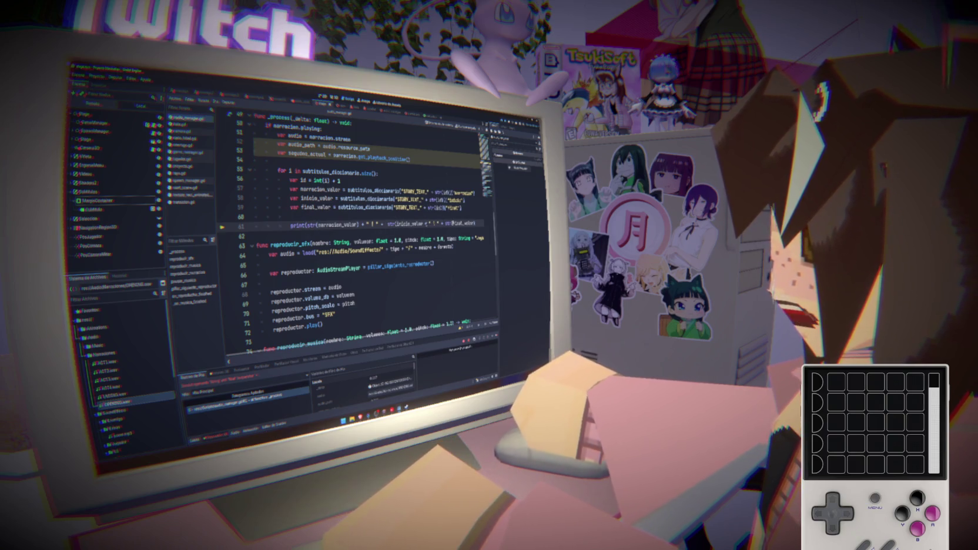
{"action": "type", "text": "str("}
{"action": "type", "text": ")"}
{"action": "left_click", "coordinate": [424, 224]}
{"action": "type", "text": ")"}
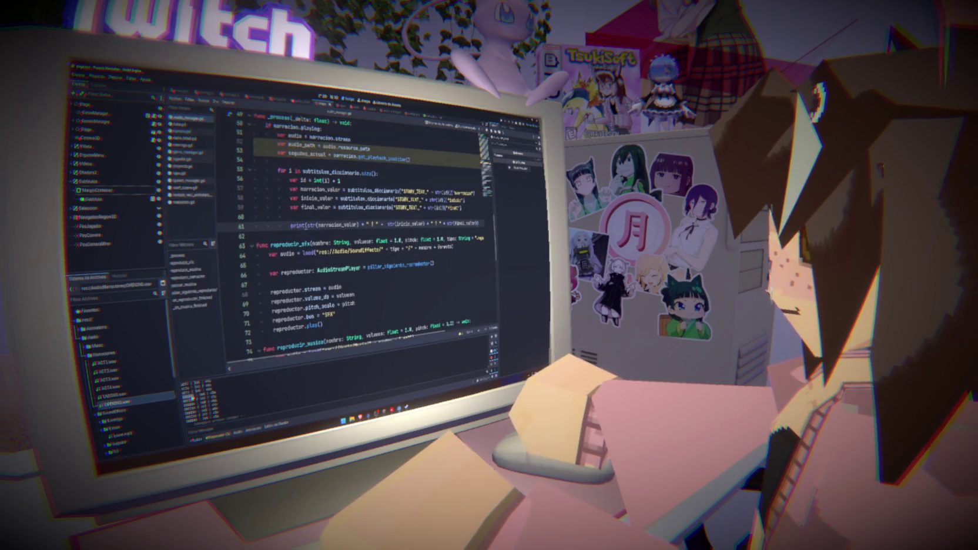
{"action": "left_click", "coordinate": [290, 216]}
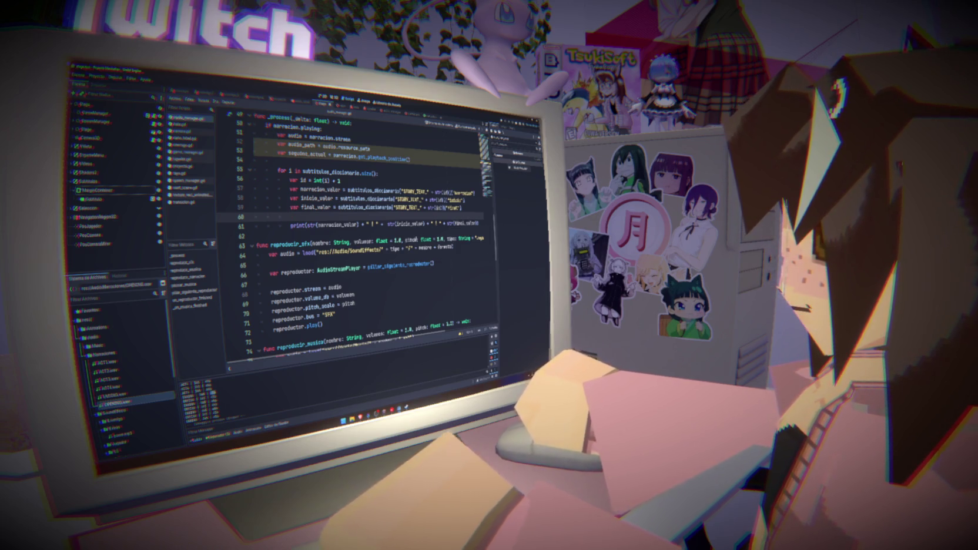
{"action": "scroll", "coordinate": [365, 235], "scroll_direction": "up", "scroll_amount": 15}
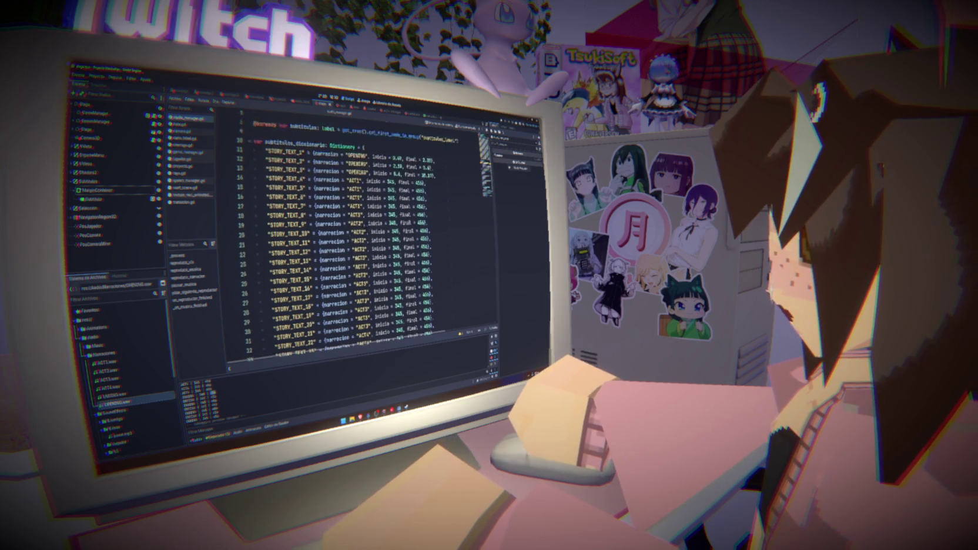
{"action": "left_click_drag", "start_coordinate": [381, 183], "coordinate": [374, 192]}
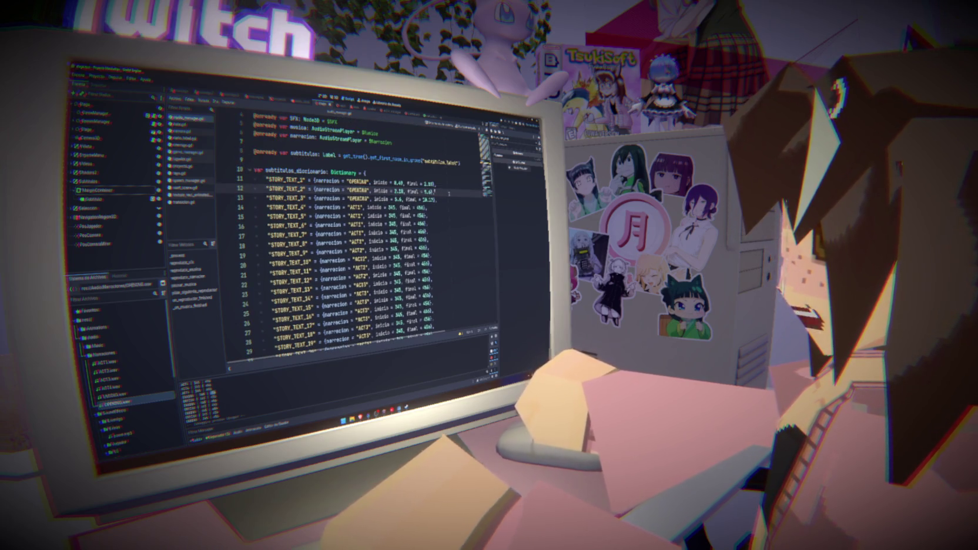
{"action": "scroll", "coordinate": [364, 235], "scroll_direction": "down", "scroll_amount": 14}
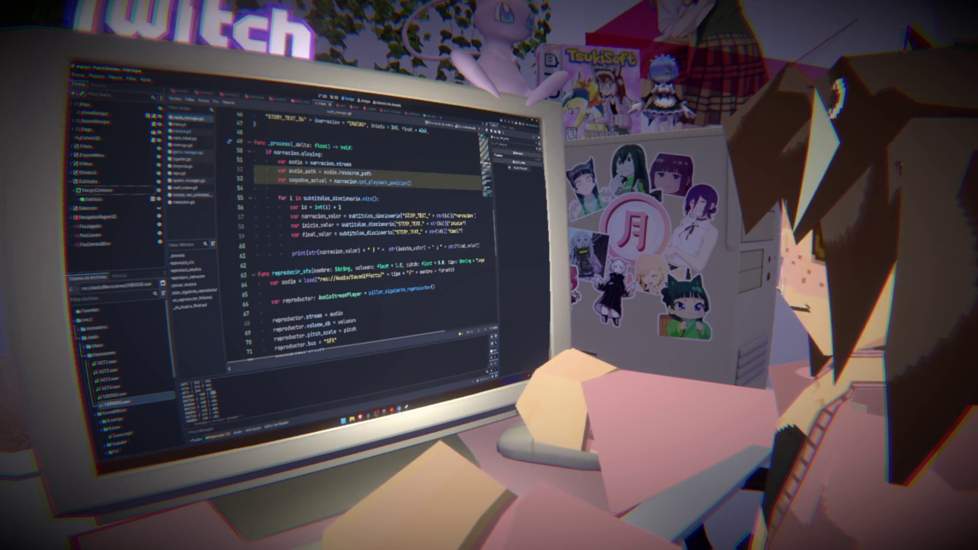
{"action": "left_click", "coordinate": [422, 188]}
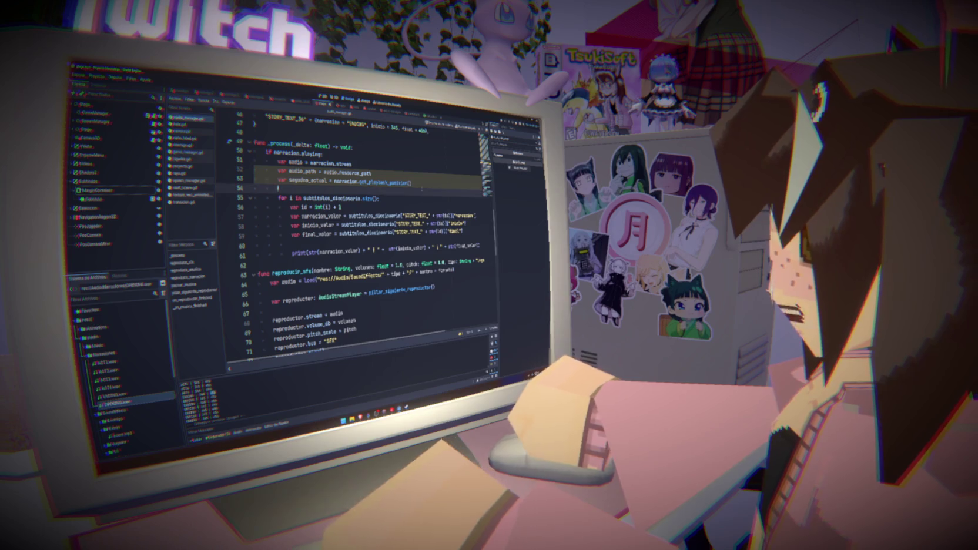
{"action": "left_click", "coordinate": [372, 173]}
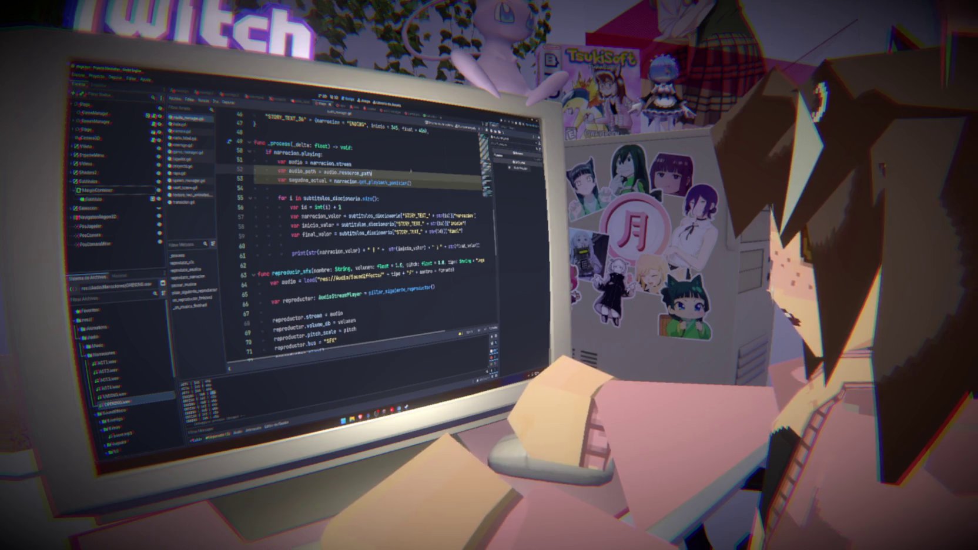
{"action": "left_click", "coordinate": [412, 166]}
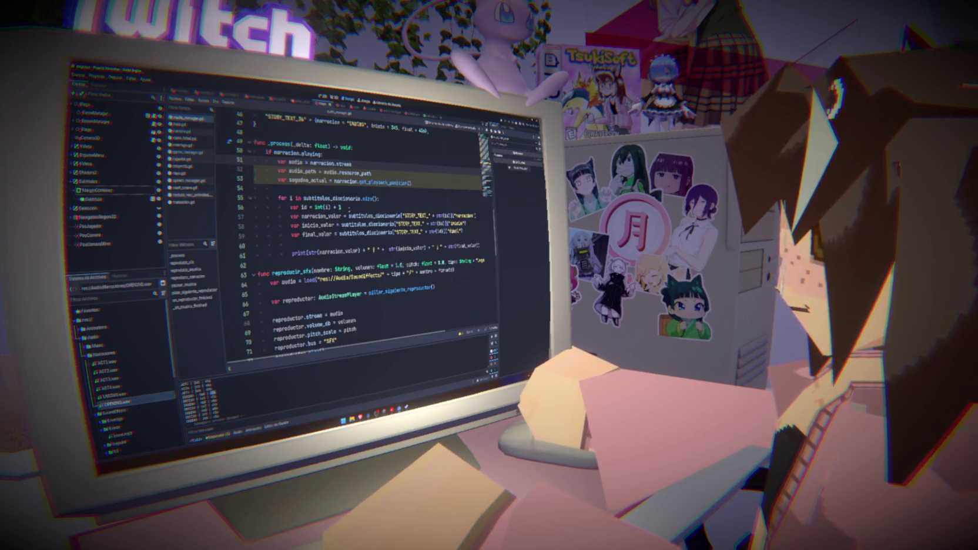
{"action": "left_click", "coordinate": [341, 207]}
Add a var clave_valor = line below the id line and save.
{"action": "key", "text": "Return"}
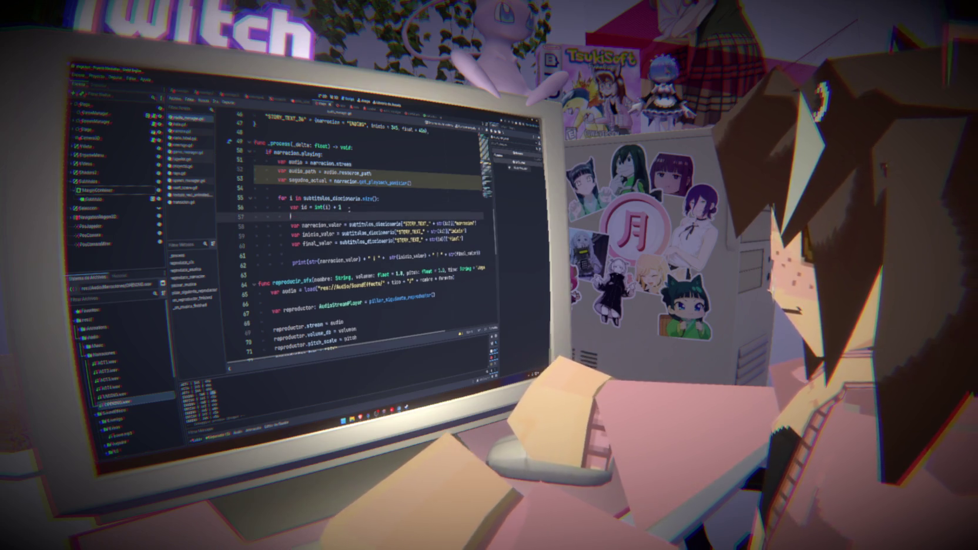
{"action": "type", "text": "var clave_valor"}
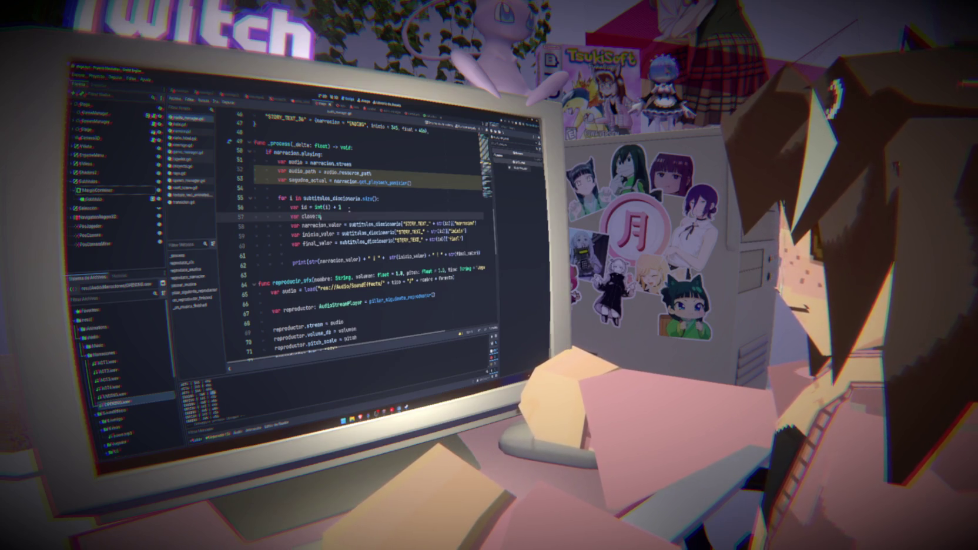
{"action": "type", "text": " ="}
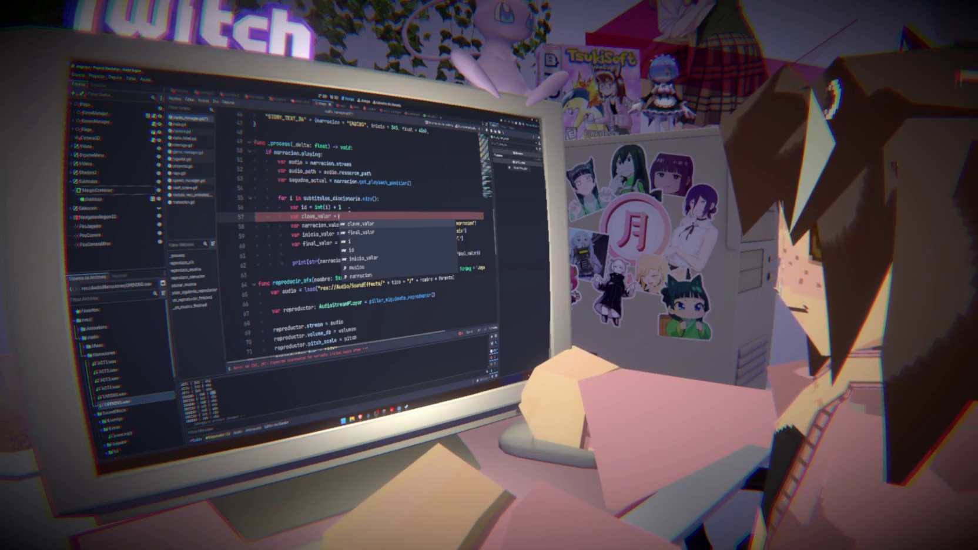
{"action": "key", "text": "Escape"}
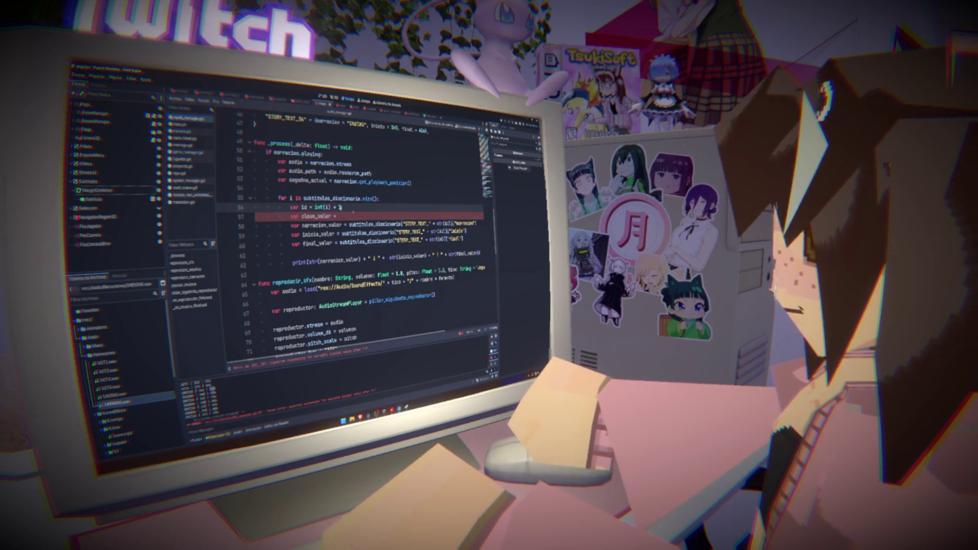
{"action": "type", "text": "1"}
{"action": "key", "text": "ctrl+s"}
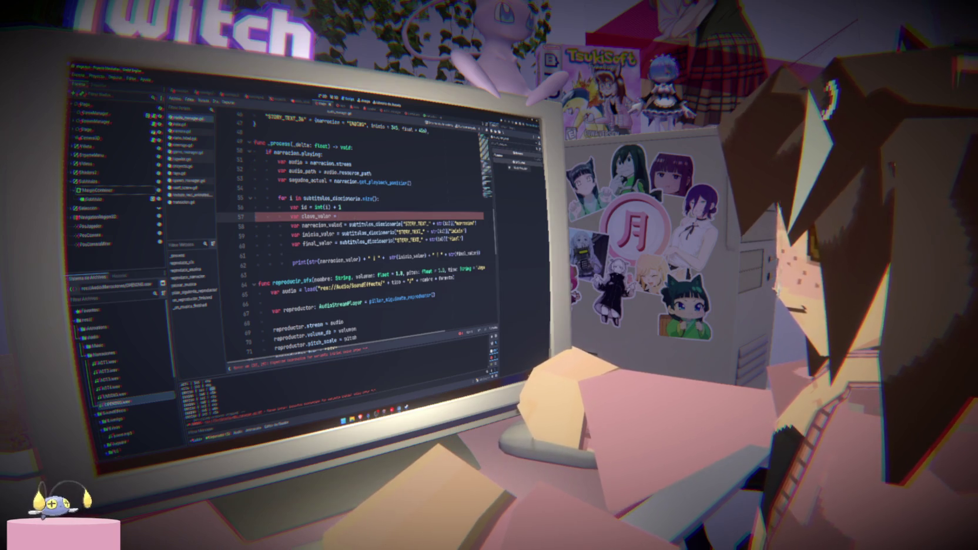
Copy subtitulos_diccionario from the next line and paste it as clave_valor's value.
{"action": "double_click", "coordinate": [375, 224]}
{"action": "key", "text": "ctrl+c"}
{"action": "left_click", "coordinate": [339, 217]}
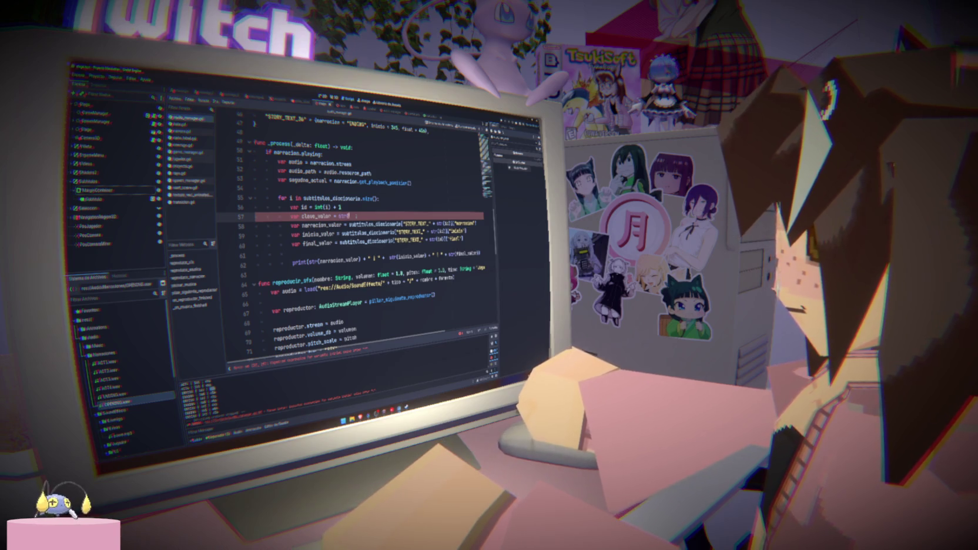
{"action": "key", "text": "ctrl+v"}
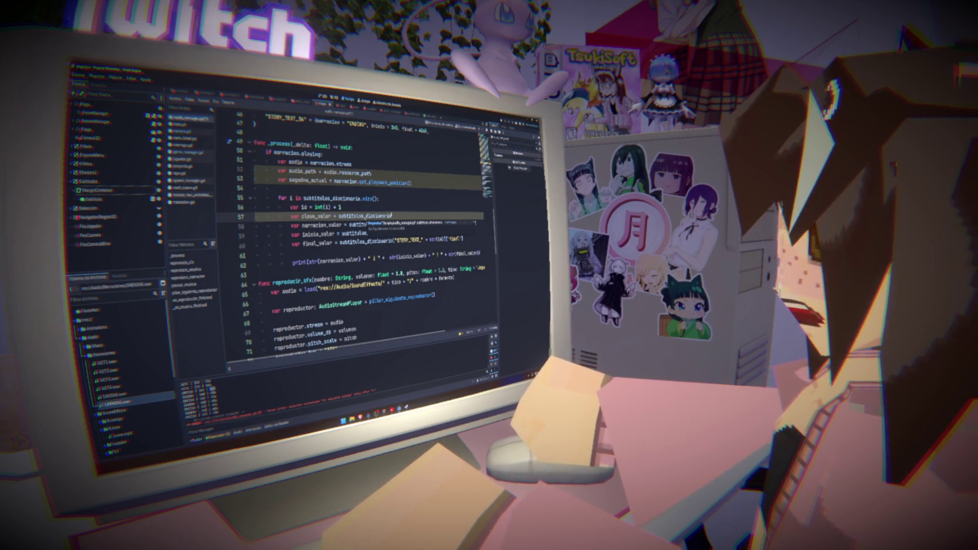
{"action": "left_click", "coordinate": [397, 207]}
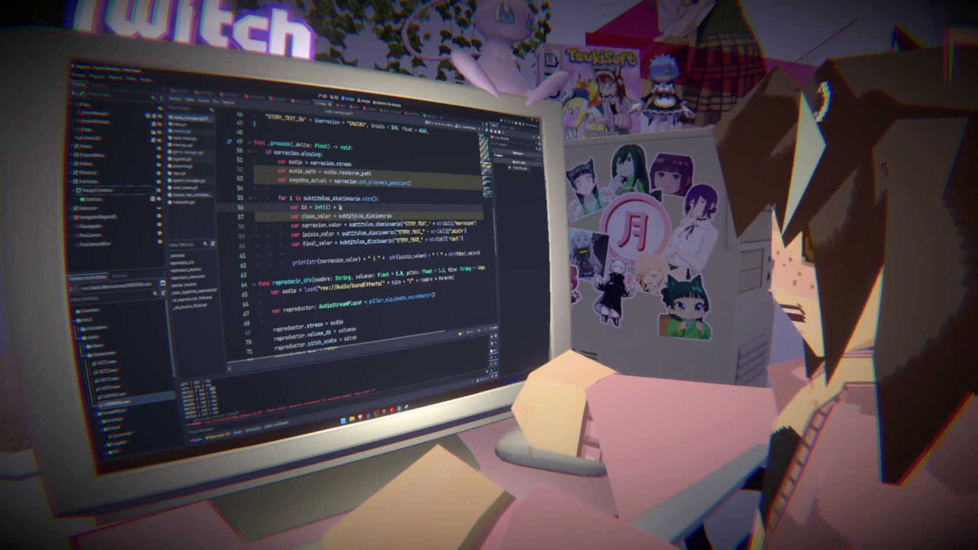
Replace clave_valor's value with the "STORY_TEXT_" + str(i) key expression.
{"action": "left_click", "coordinate": [390, 215]}
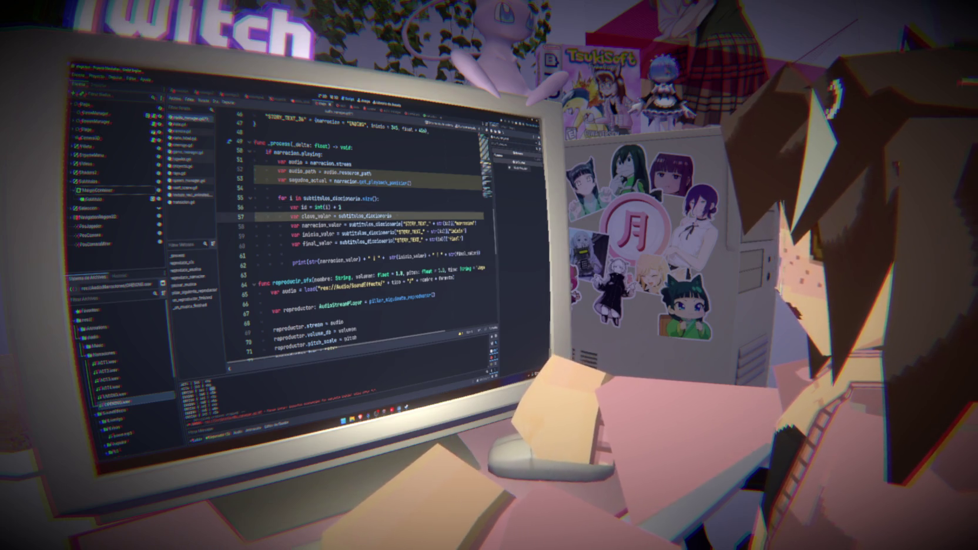
{"action": "type", "text": ".get("}
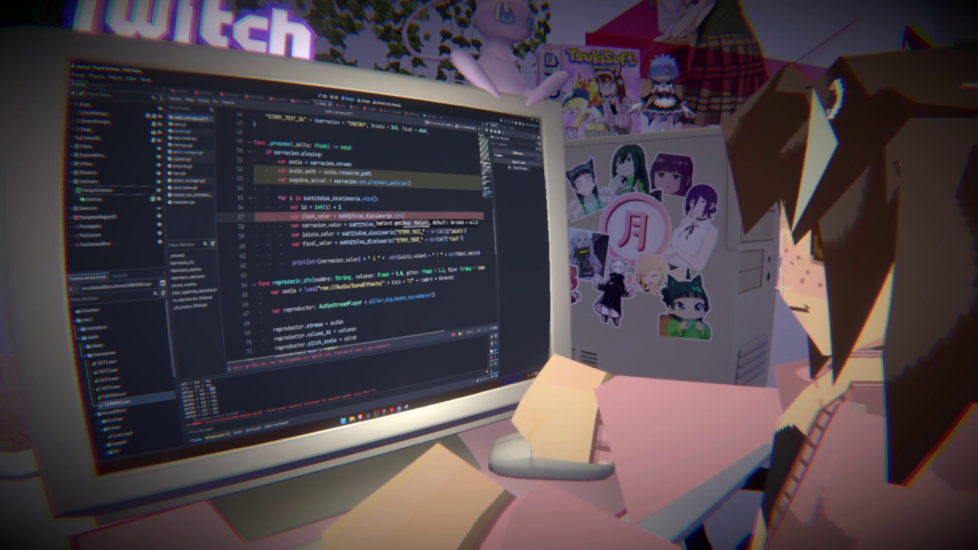
{"action": "key", "text": "BackSpace"}
{"action": "key", "text": "BackSpace"}
{"action": "key", "text": "BackSpace"}
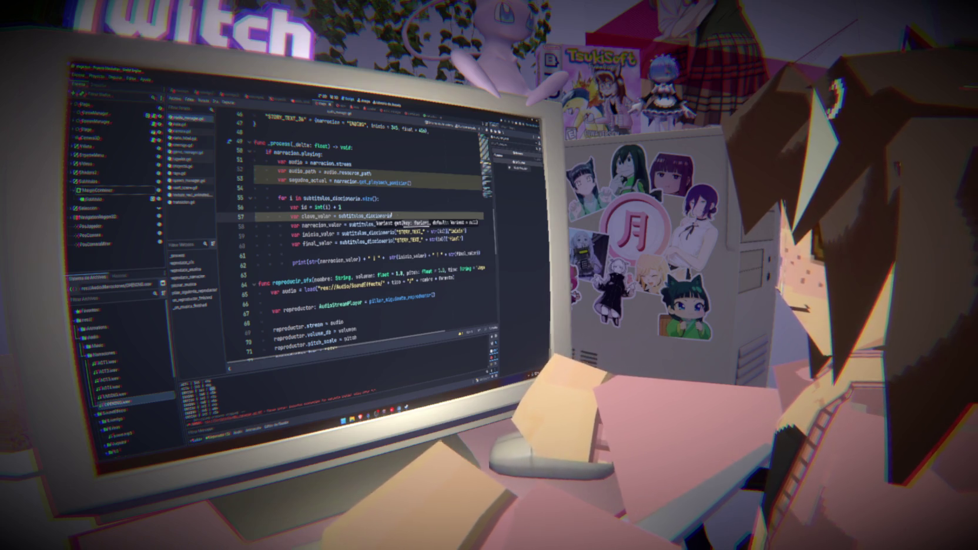
{"action": "mouse_move", "coordinate": [397, 232]}
{"action": "left_mouse_down"}
{"action": "mouse_move", "coordinate": [395, 242]}
{"action": "mouse_move", "coordinate": [400, 231]}
{"action": "mouse_move", "coordinate": [446, 232]}
{"action": "left_mouse_up"}
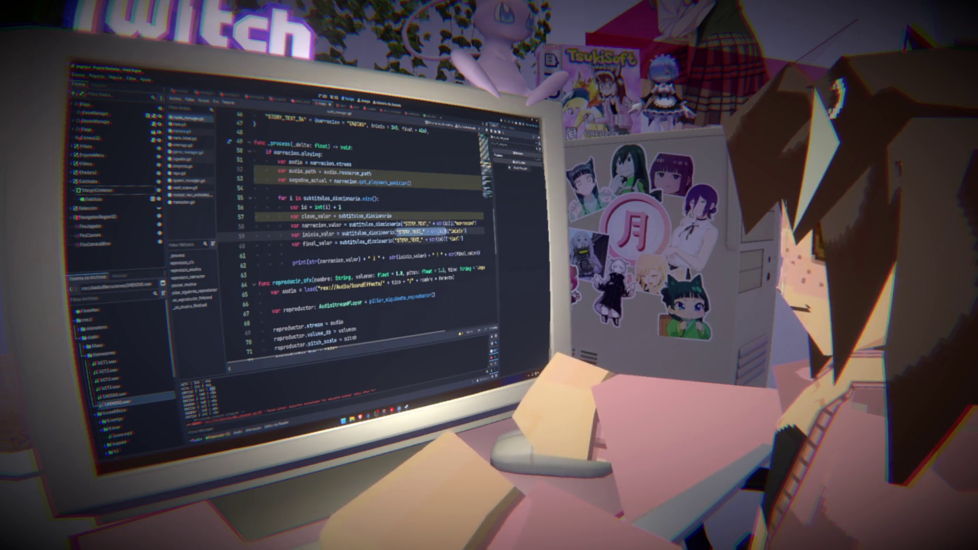
{"action": "key", "text": "ctrl+c"}
{"action": "double_click", "coordinate": [364, 215]}
{"action": "key", "text": "ctrl+v"}
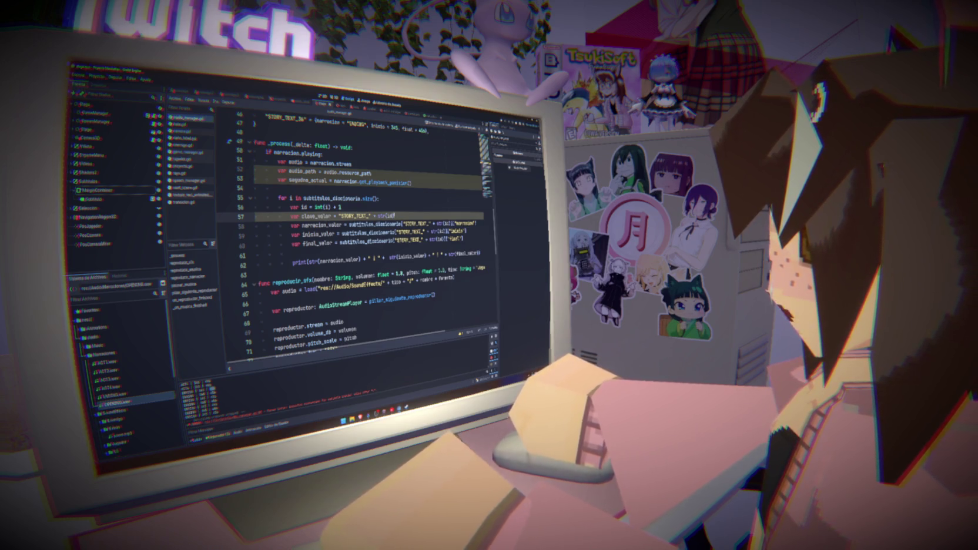
Insert clave_valor + " | " at the start of the print() call.
{"action": "double_click", "coordinate": [316, 216]}
{"action": "key", "text": "ctrl+c"}
{"action": "left_click", "coordinate": [309, 263]}
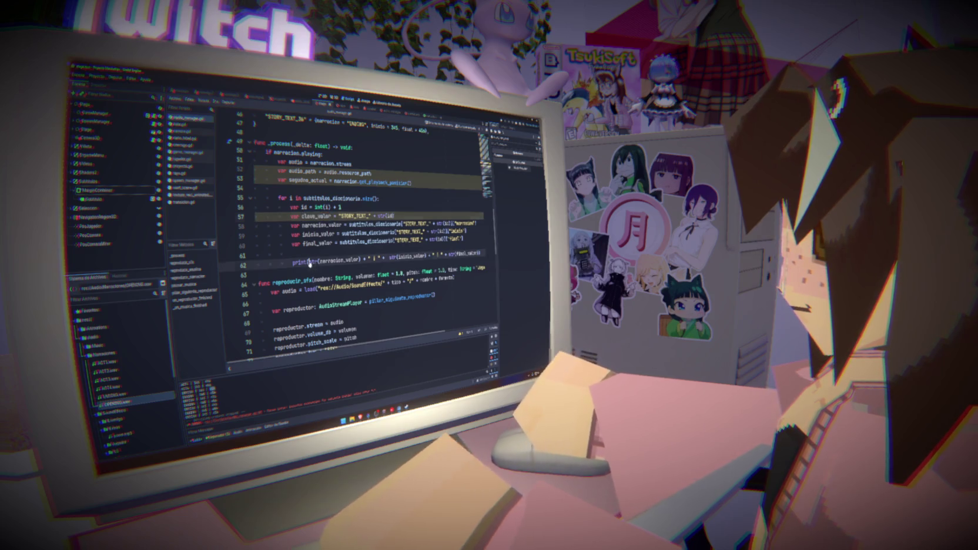
{"action": "key", "text": "ctrl+v"}
{"action": "type", "text": "+ "}
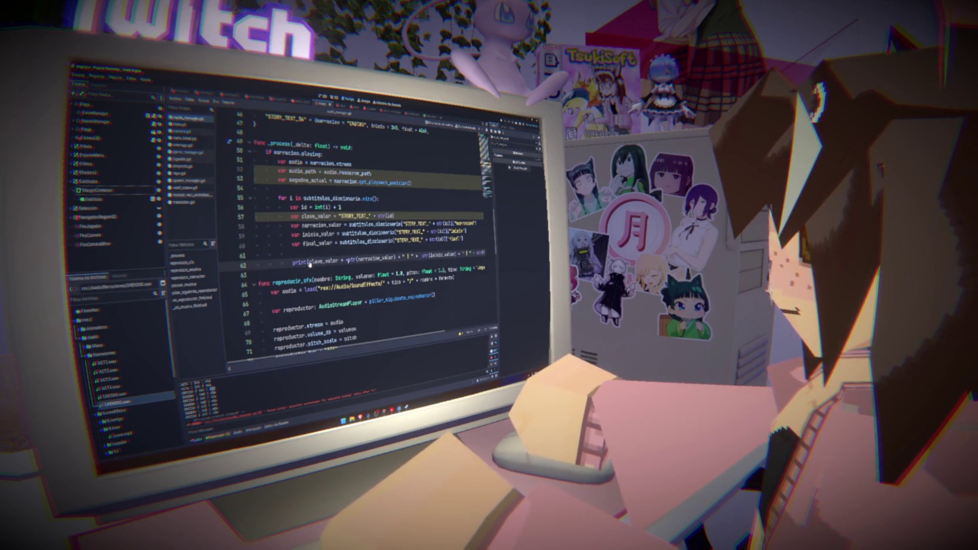
{"action": "type", "text": "\" | \" +"}
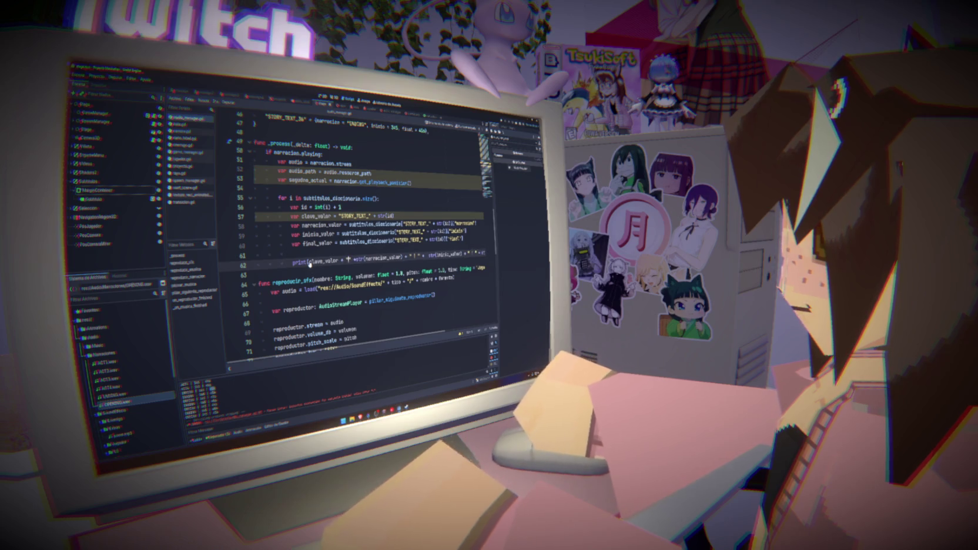
{"action": "type", "text": " |"}
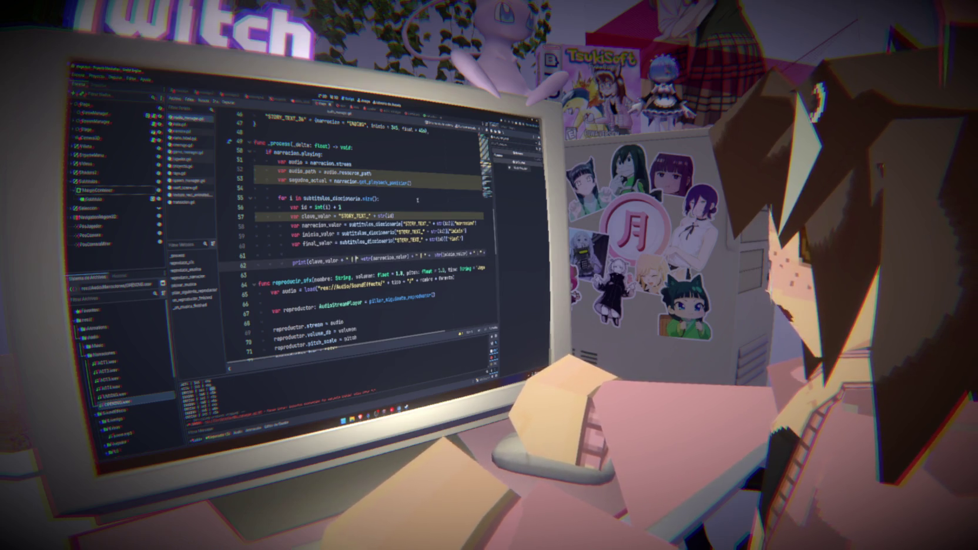
Test-run the game to check the subtitle prints, then delete the debug print line in _process.
{"action": "key", "text": "F5"}
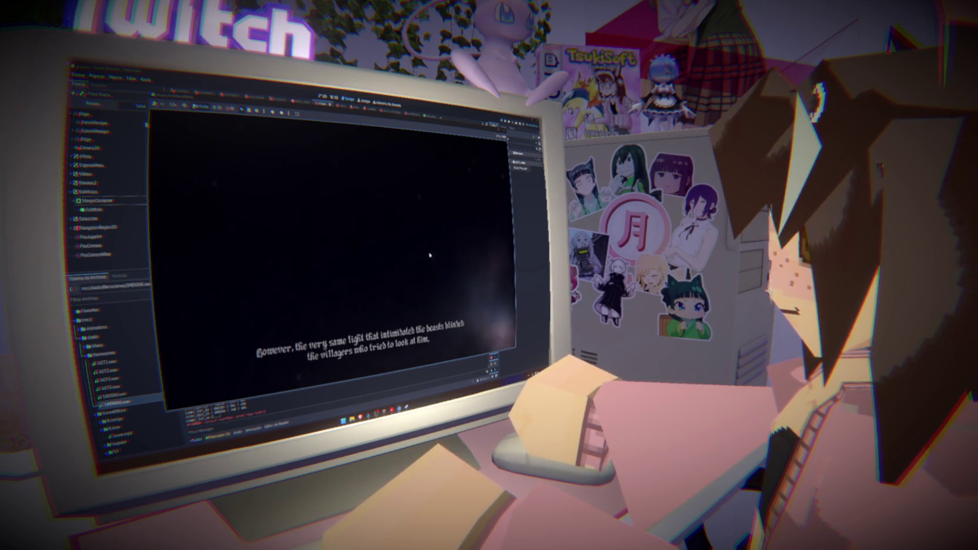
{"action": "key", "text": "F8"}
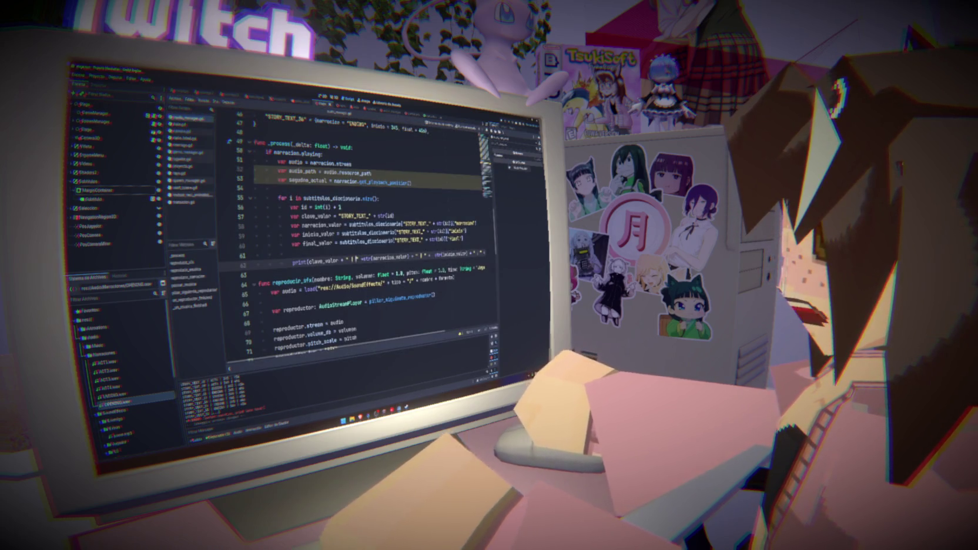
{"action": "left_click", "coordinate": [292, 253]}
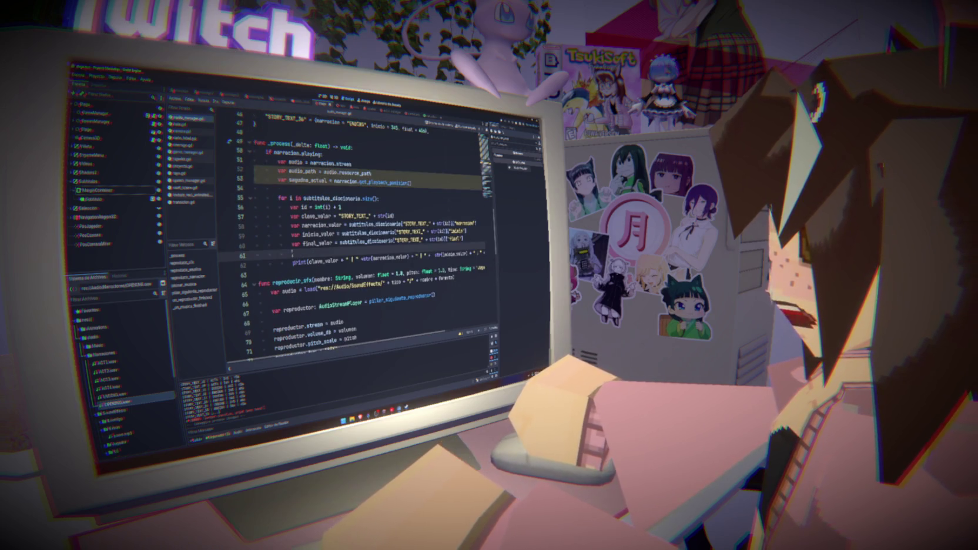
{"action": "key", "text": "Down"}
{"action": "key", "text": "End"}
{"action": "key", "text": "BackSpace"}
{"action": "key", "text": "BackSpace"}
{"action": "key", "text": "BackSpace"}
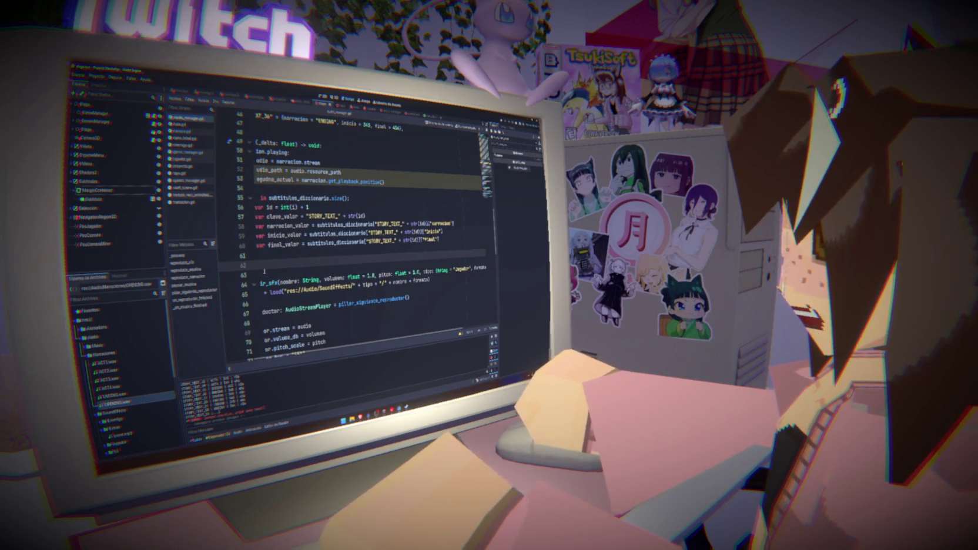
Start an if on line 62 comparing audio_path to a parenthesized narracion_valor, and save.
{"action": "key", "text": "Home"}
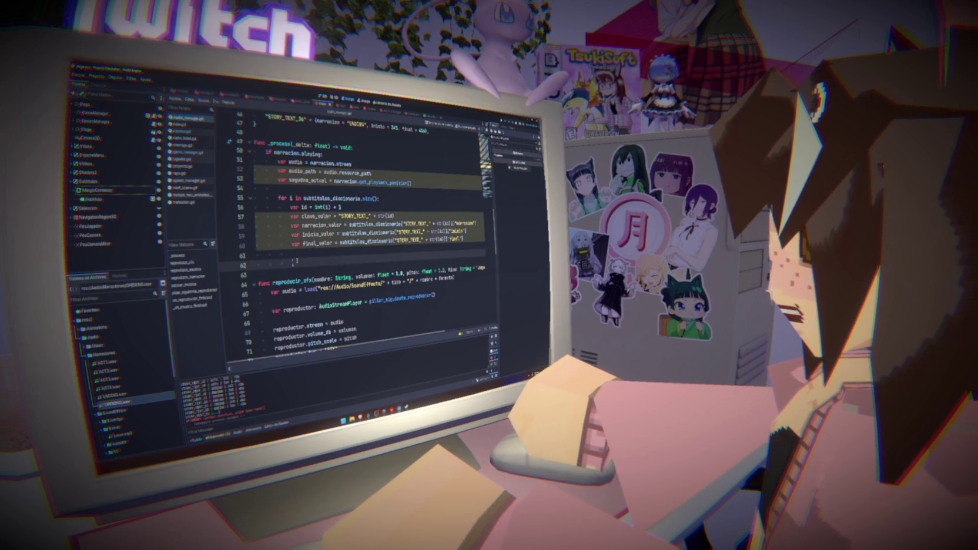
{"action": "scroll", "coordinate": [353, 235], "scroll_direction": "up", "scroll_amount": 3}
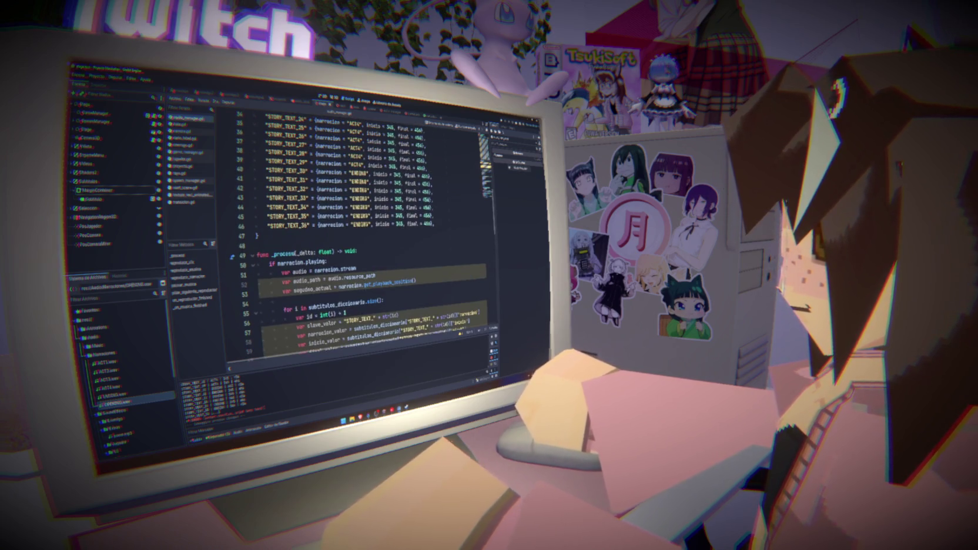
{"action": "scroll", "coordinate": [353, 235], "scroll_direction": "down", "scroll_amount": 5}
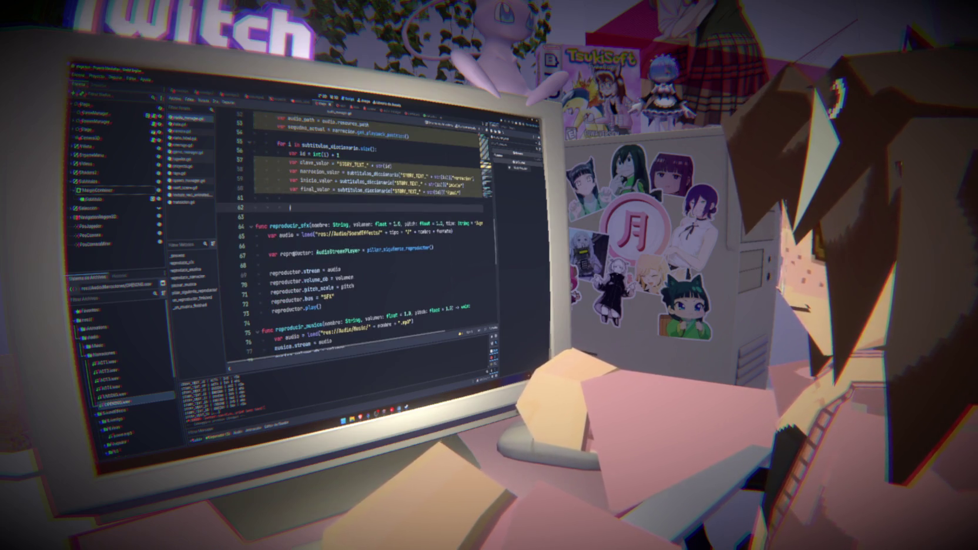
{"action": "scroll", "coordinate": [289, 208], "scroll_direction": "up", "scroll_amount": 2}
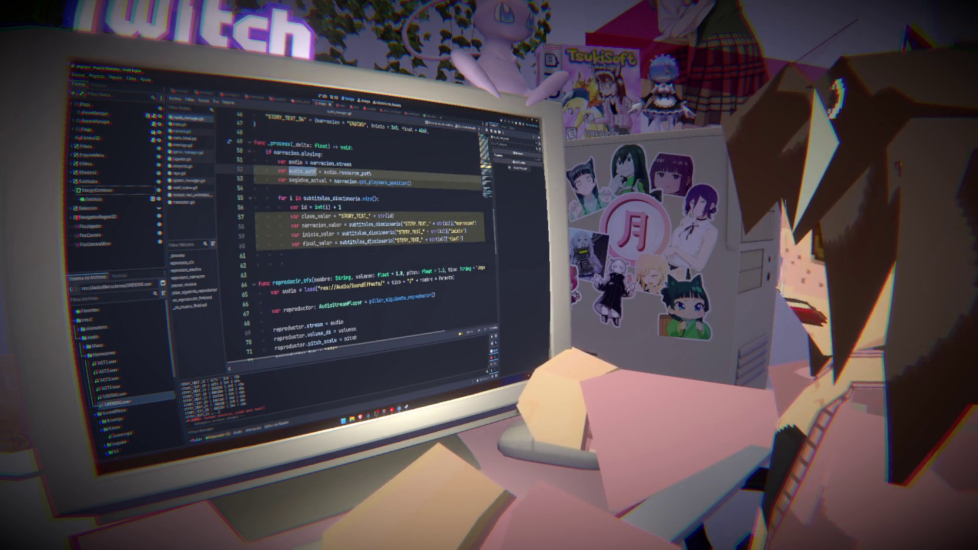
{"action": "type", "text": "if audio_path"}
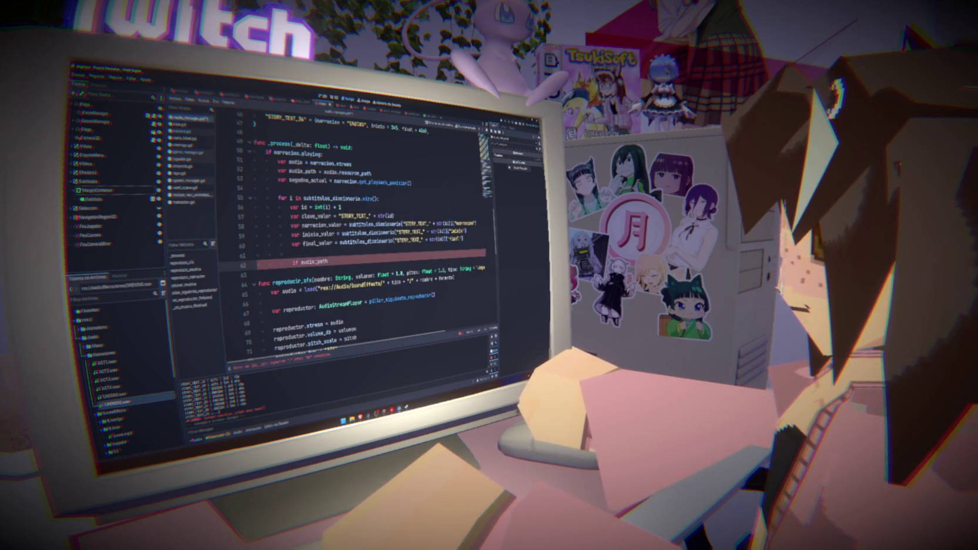
{"action": "type", "text": " =="}
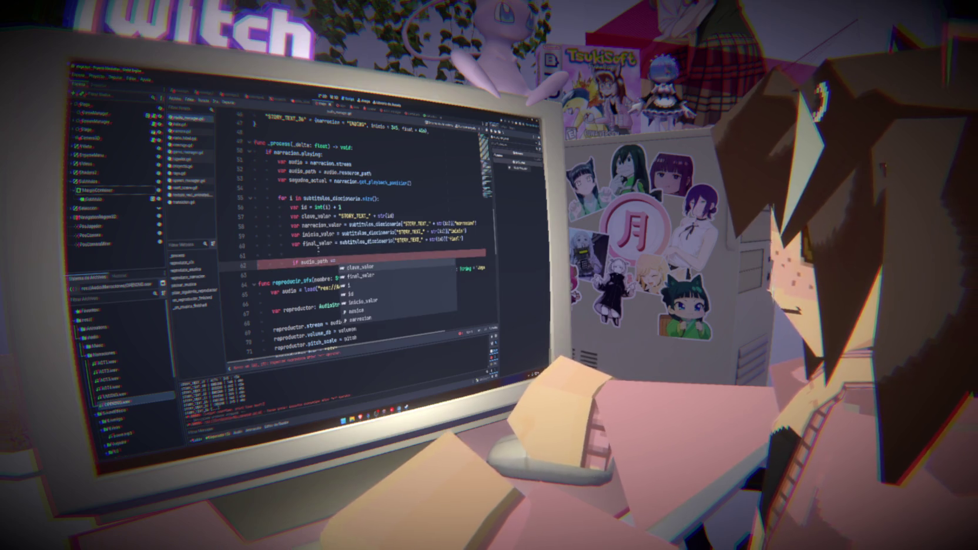
{"action": "left_click", "coordinate": [318, 250]}
{"action": "left_click", "coordinate": [354, 260]}
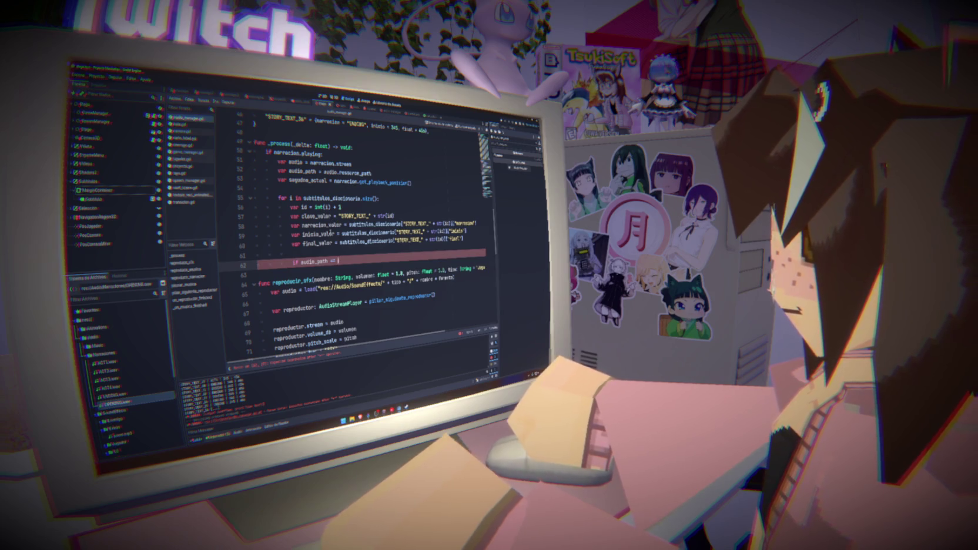
{"action": "type", "text": "narracion_valor:"}
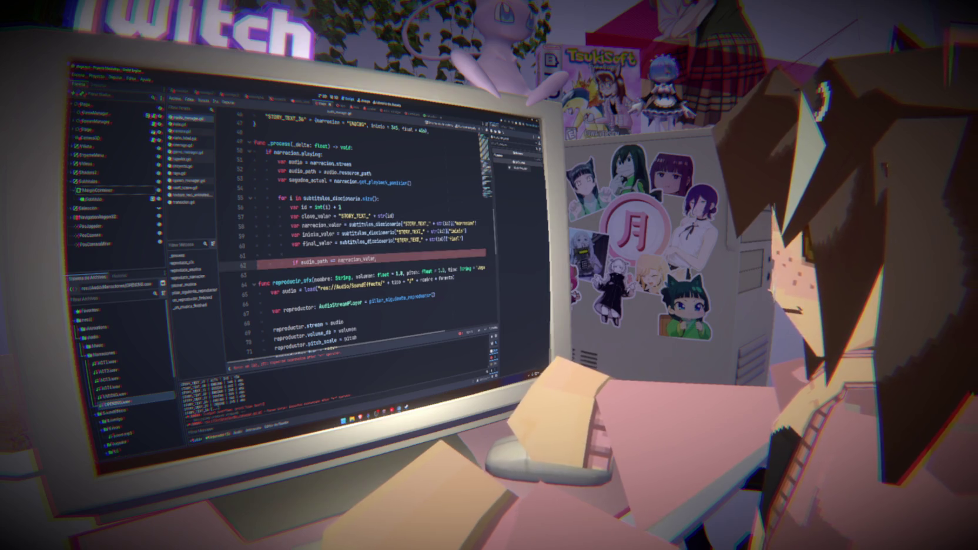
{"action": "double_click", "coordinate": [357, 259]}
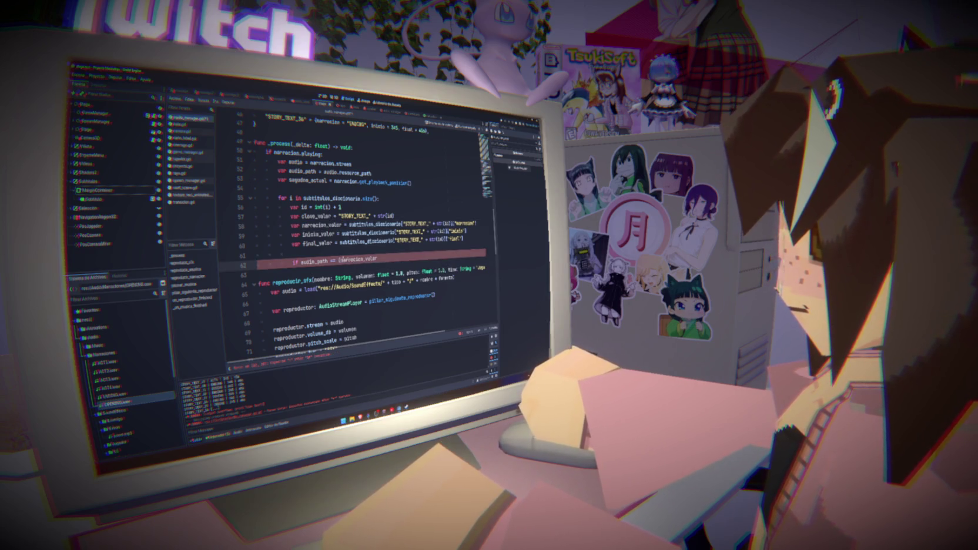
{"action": "type", "text": "("}
{"action": "type", "text": ")"}
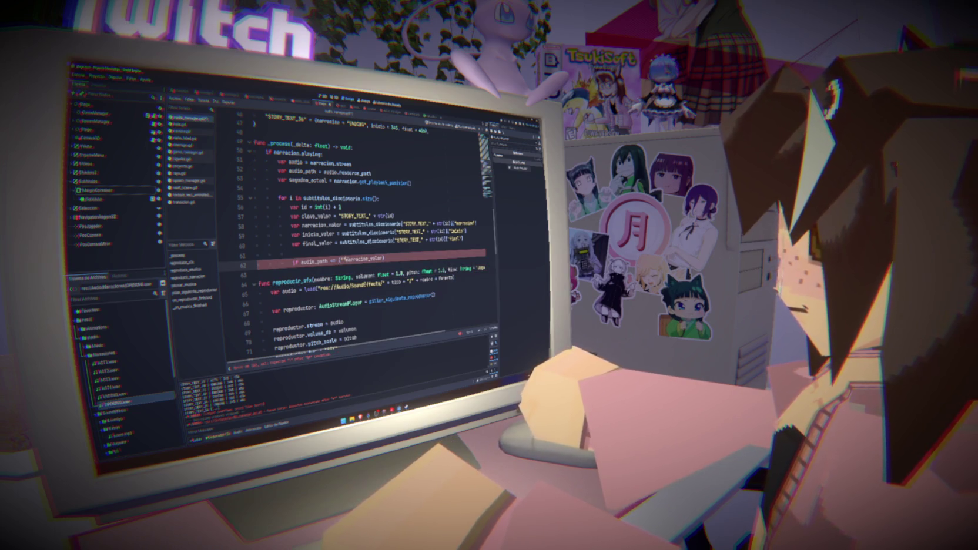
{"action": "key", "text": "ctrl+s"}
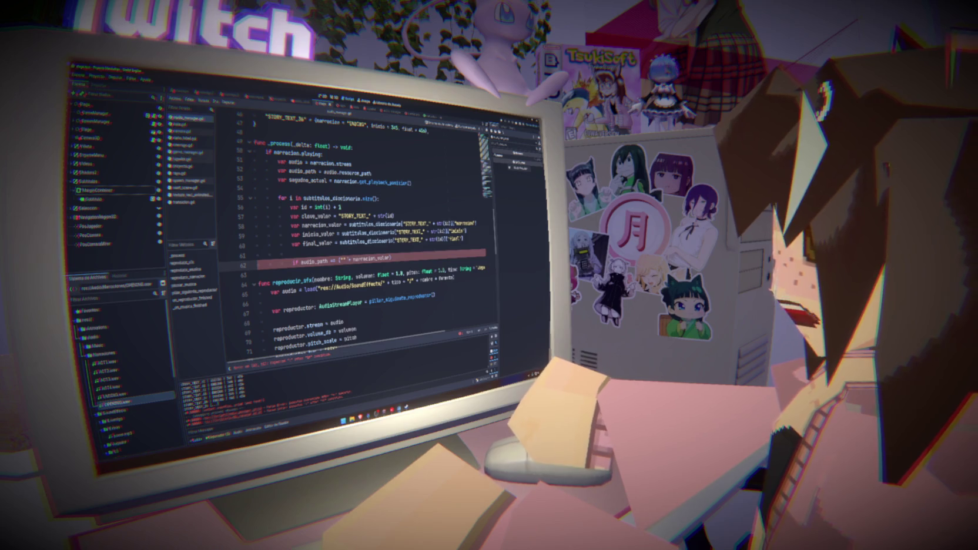
Complete the path as "res://Audio/Narracion/" + narracion_valor + ".wav" and add a hola placeholder line.
{"action": "left_click_drag", "start_coordinate": [319, 288], "coordinate": [353, 286]}
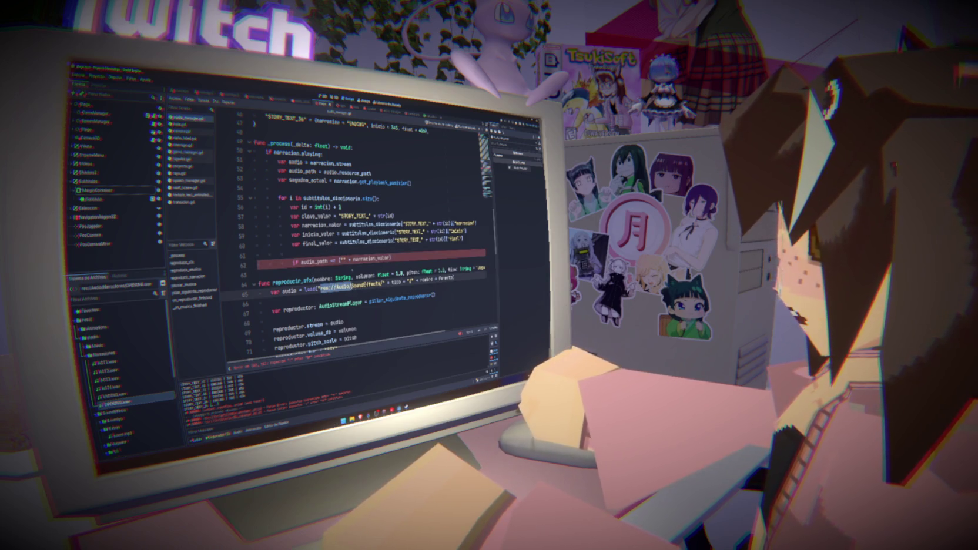
{"action": "left_click", "coordinate": [341, 258]}
{"action": "key", "text": "ctrl+v"}
{"action": "type", "text": "Narr"}
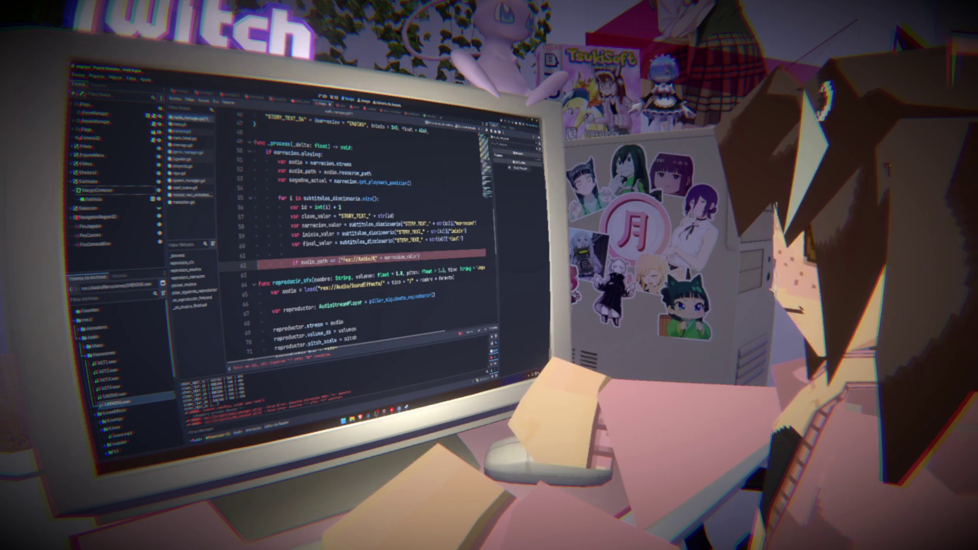
{"action": "key", "text": "ctrl+s"}
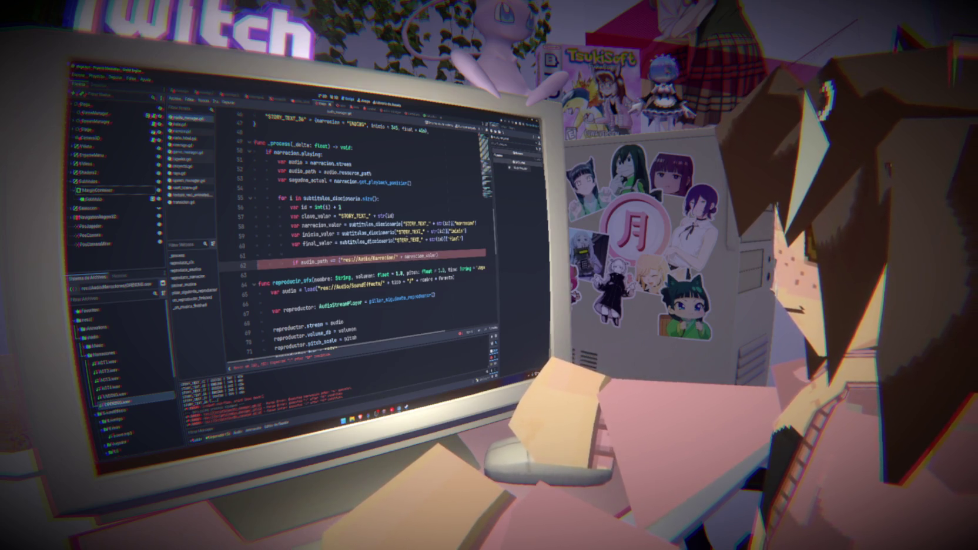
{"action": "type", "text": "\""}
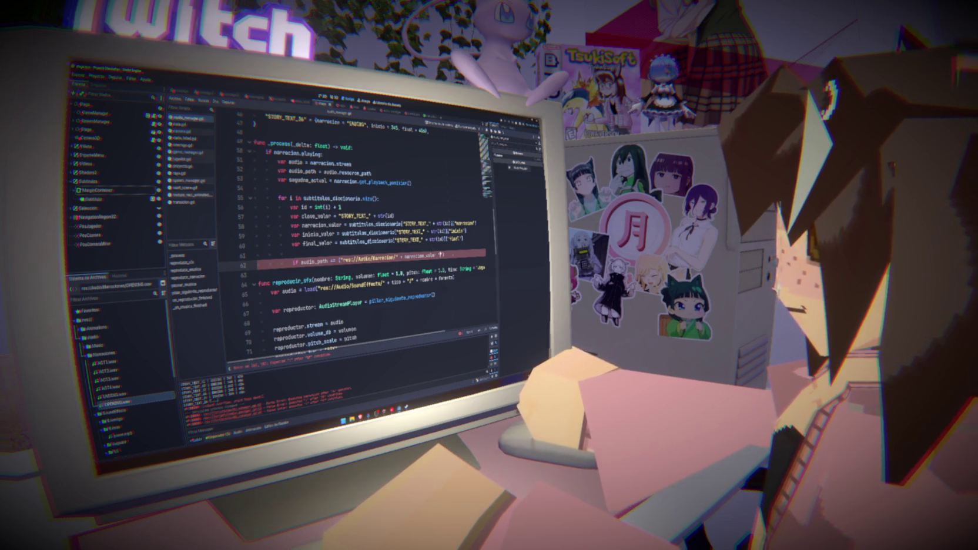
{"action": "type", "text": ".wav"}
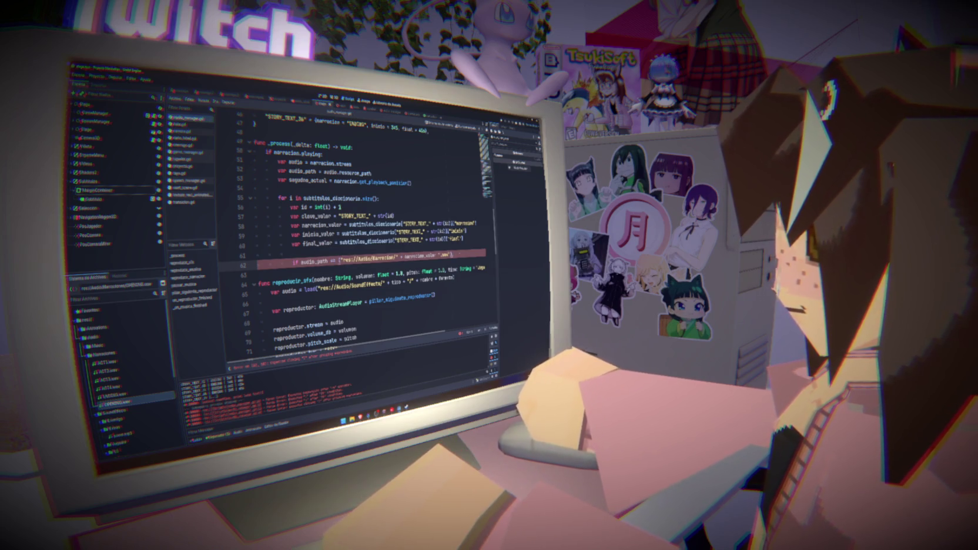
{"action": "key", "text": "Return"}
{"action": "type", "text": "hola"}
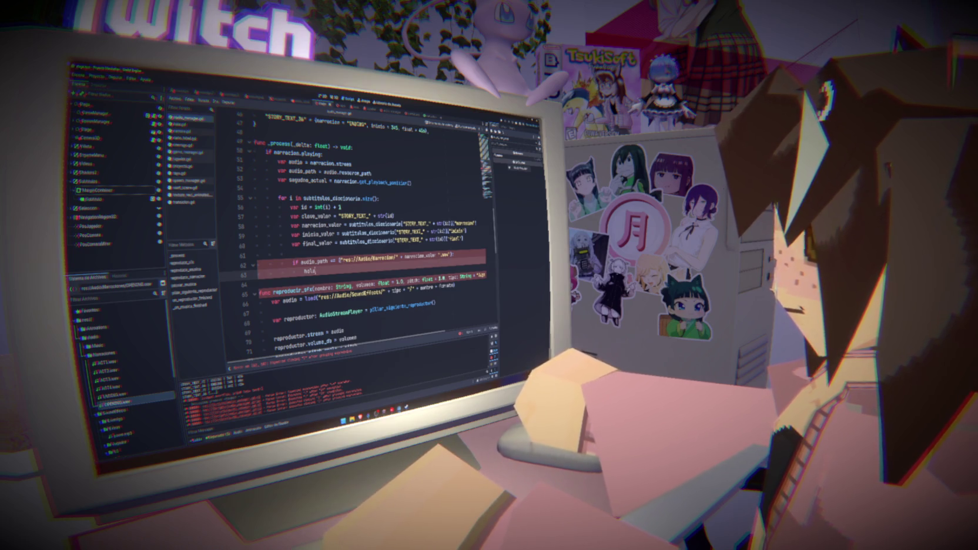
Turn hola into print(hola), wrap the condition in parentheses, switch the extension to wav, and save.
{"action": "left_click", "coordinate": [335, 260]}
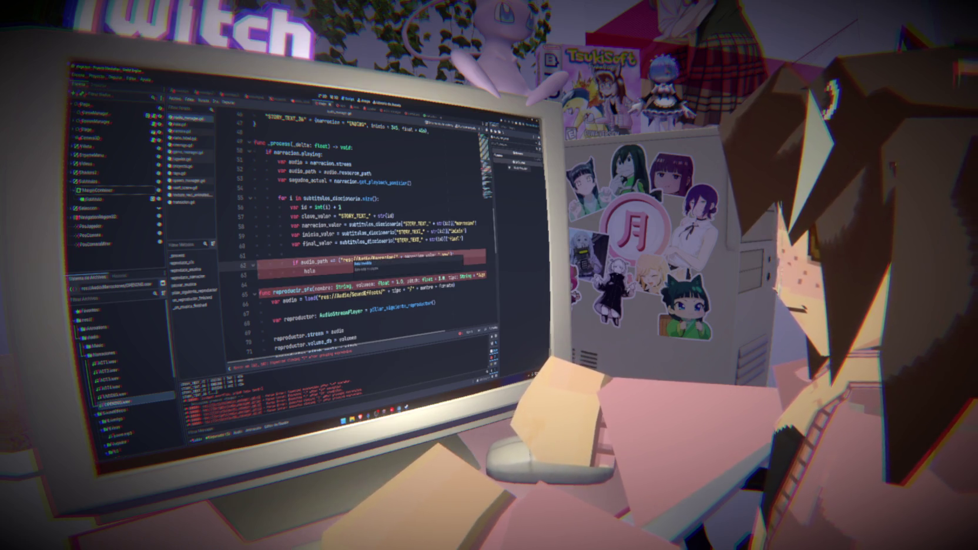
{"action": "left_click", "coordinate": [354, 270]}
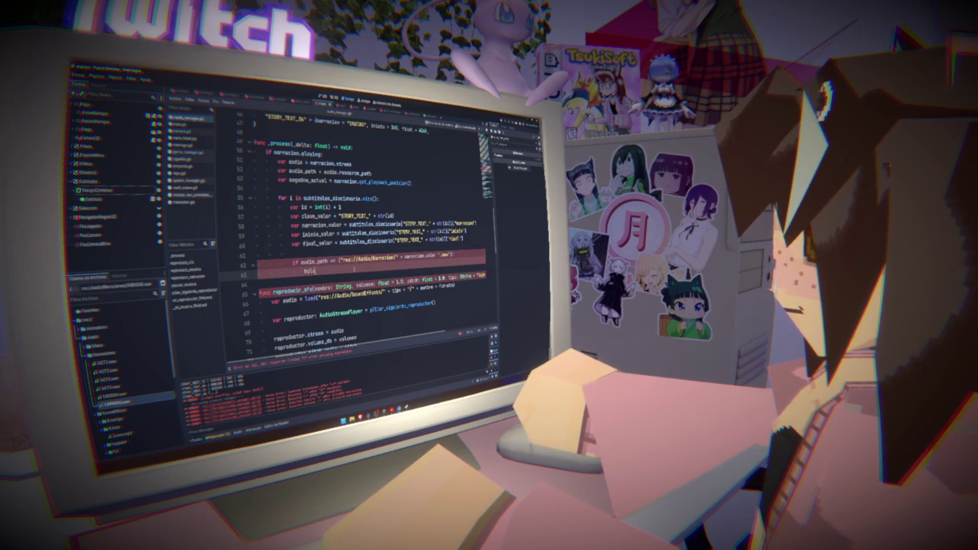
{"action": "key", "text": "BackSpace"}
{"action": "key", "text": "BackSpace"}
{"action": "key", "text": "BackSpace"}
{"action": "type", "text": "print("}
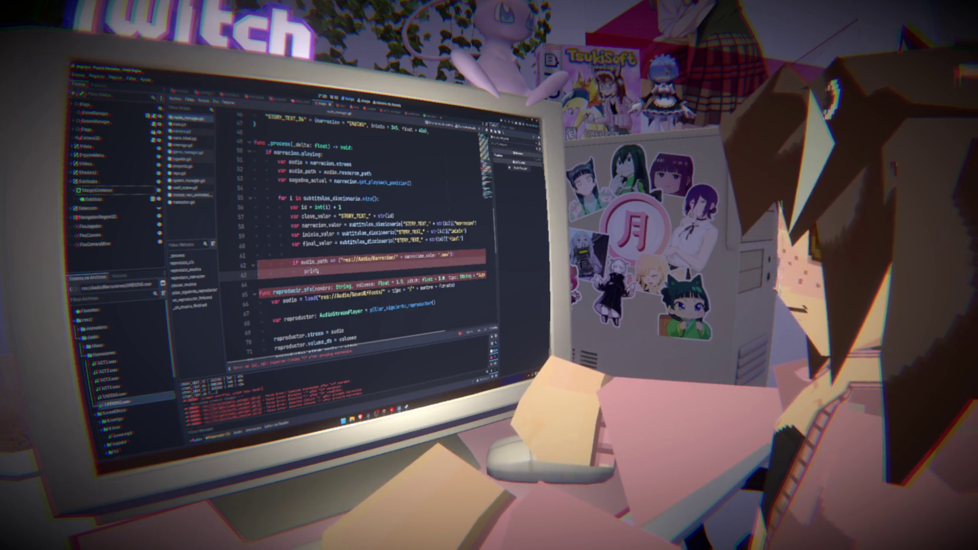
{"action": "type", "text": "hola"}
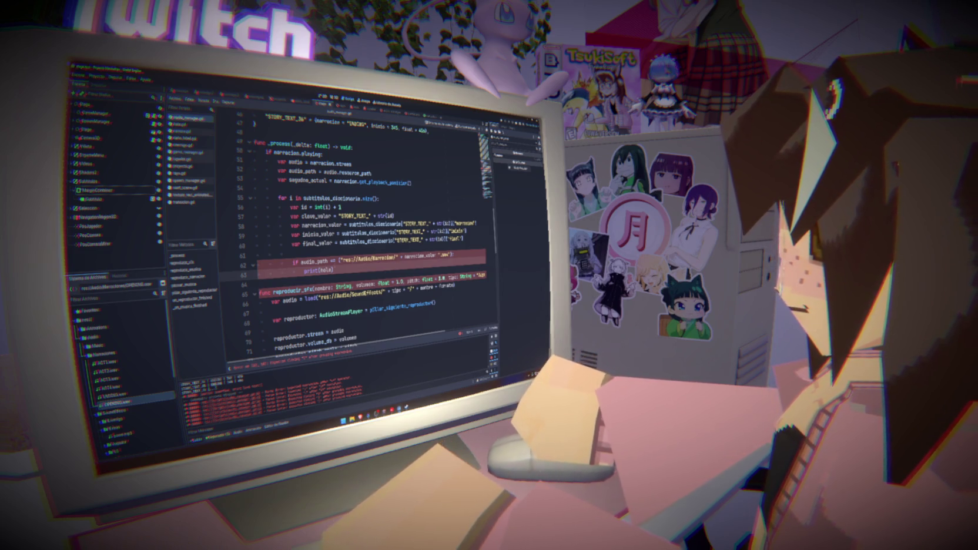
{"action": "left_click", "coordinate": [299, 262]}
{"action": "type", "text": "("}
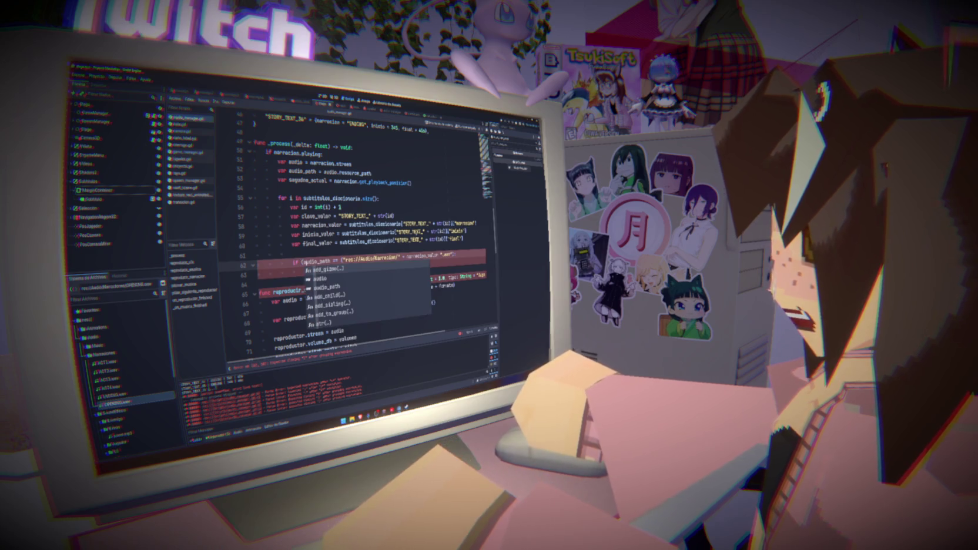
{"action": "key", "text": "Escape"}
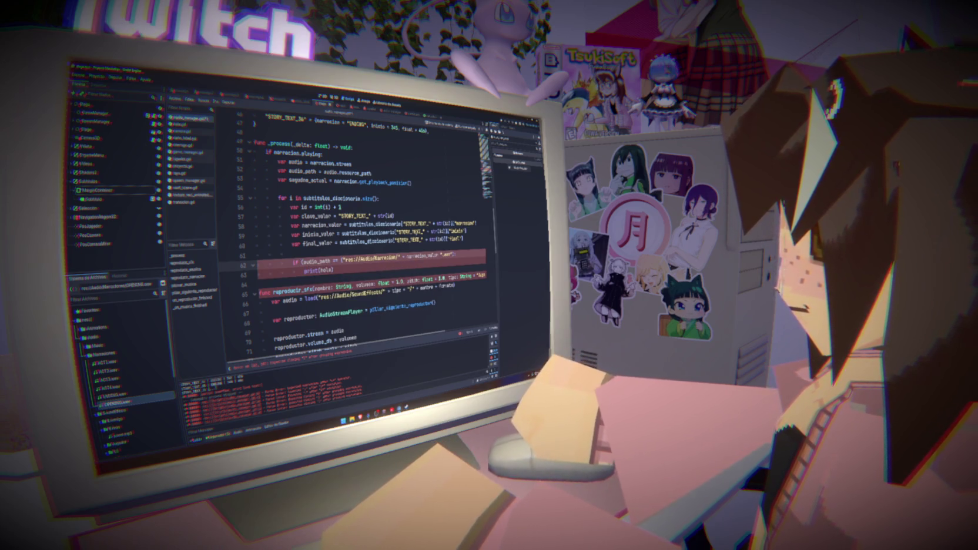
{"action": "left_click", "coordinate": [454, 254]}
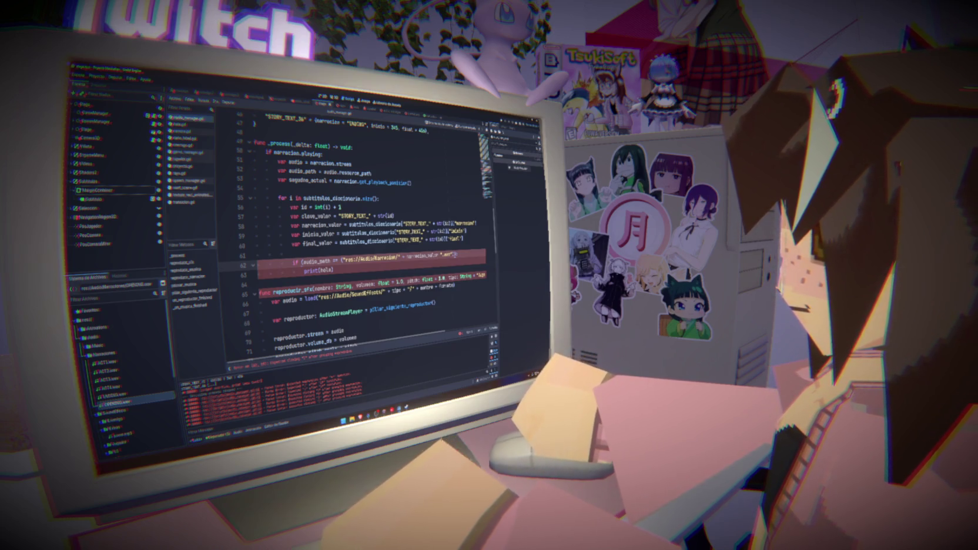
{"action": "double_click", "coordinate": [316, 260]}
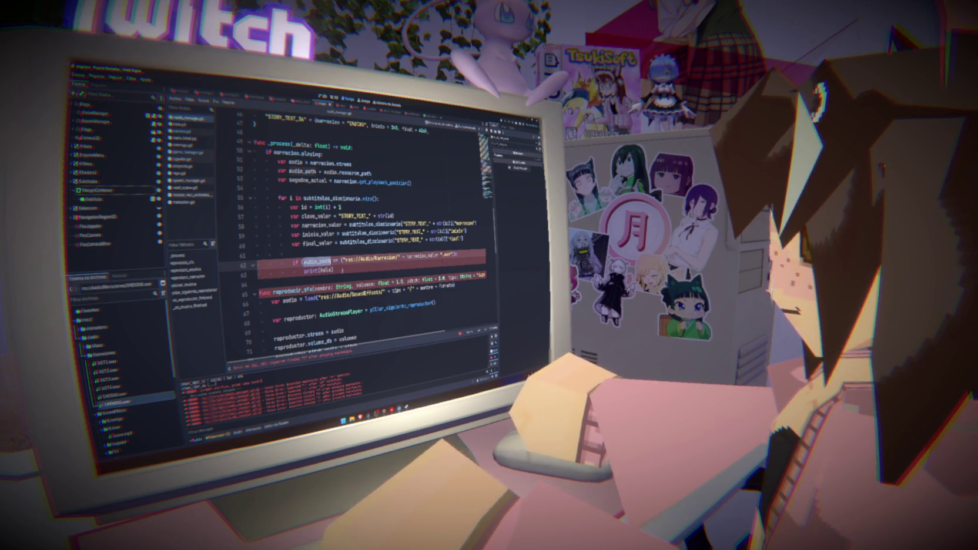
{"action": "left_click", "coordinate": [334, 270]}
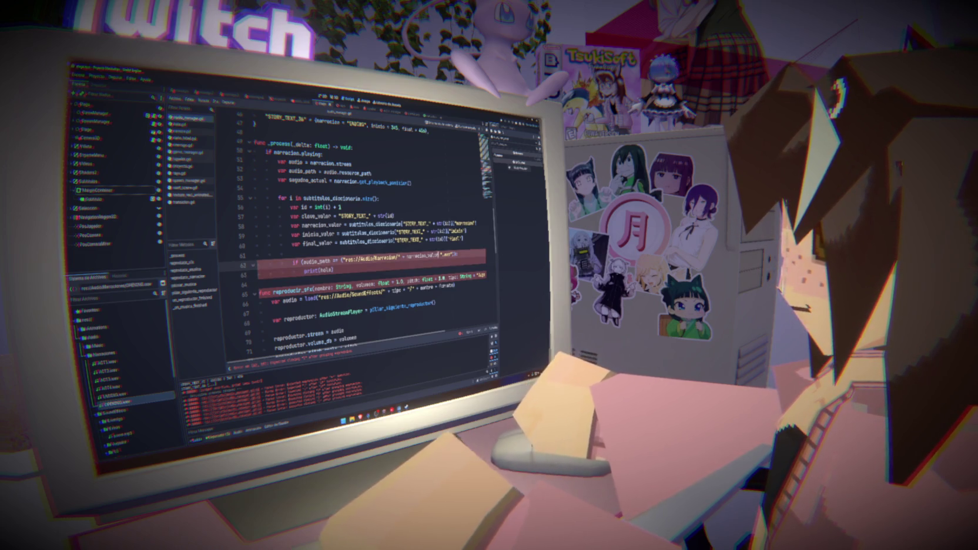
{"action": "type", "text": "("}
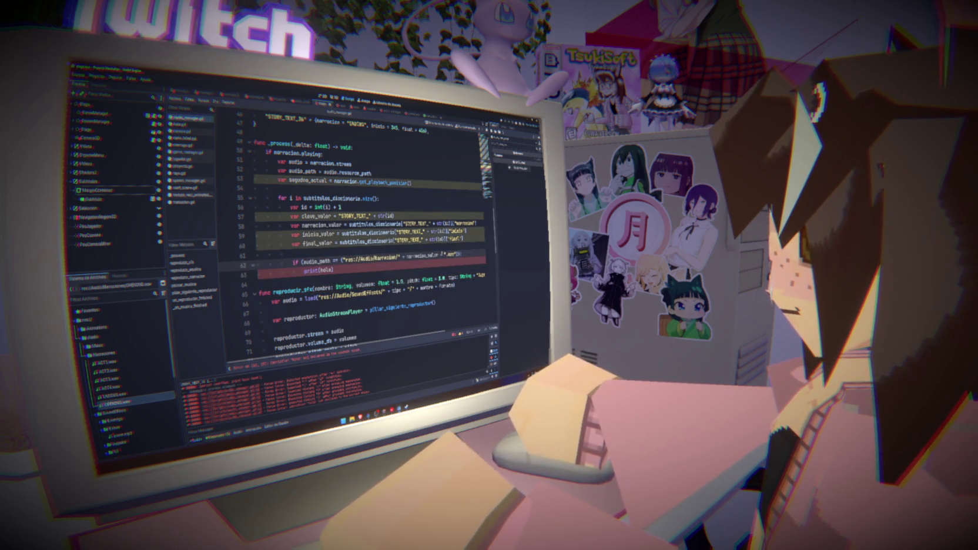
{"action": "type", "text": "wav"}
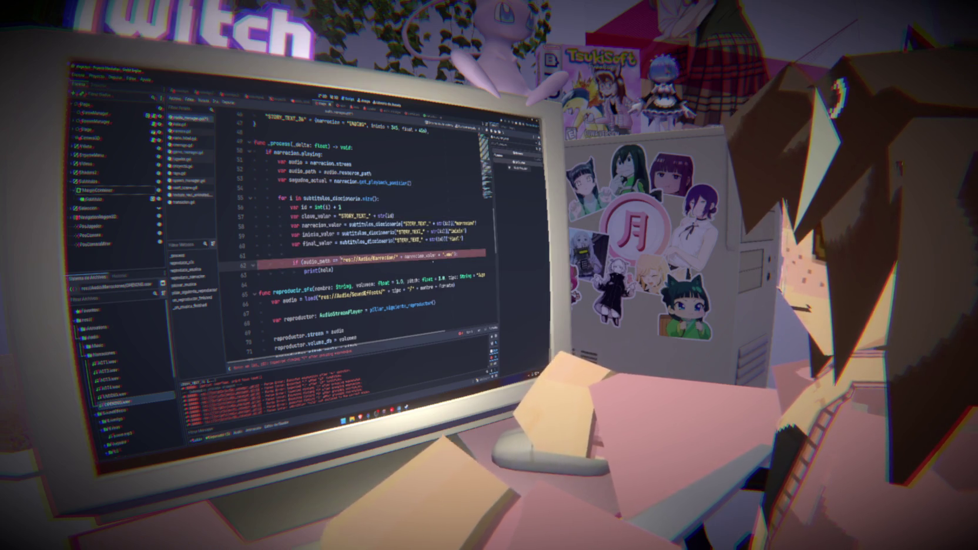
{"action": "left_click", "coordinate": [292, 254]}
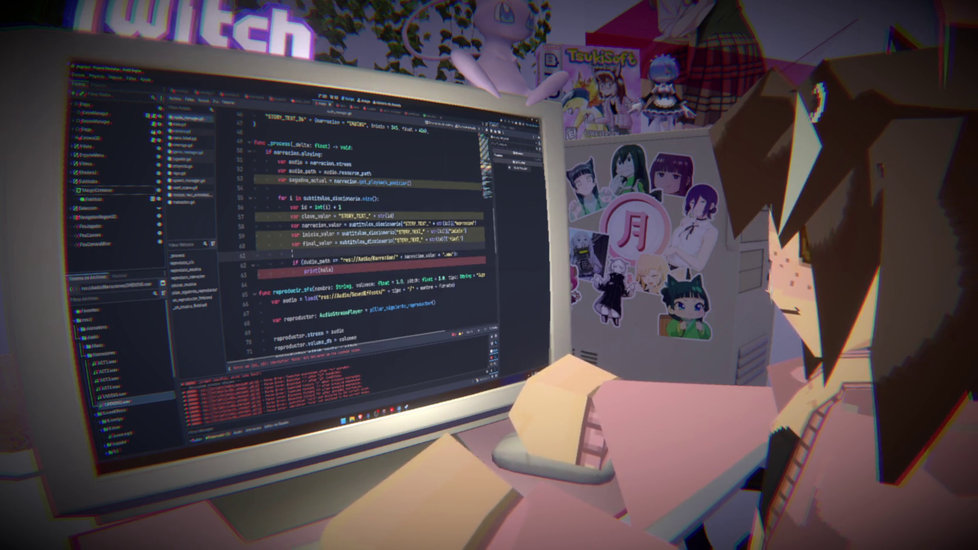
{"action": "key", "text": "ctrl+s"}
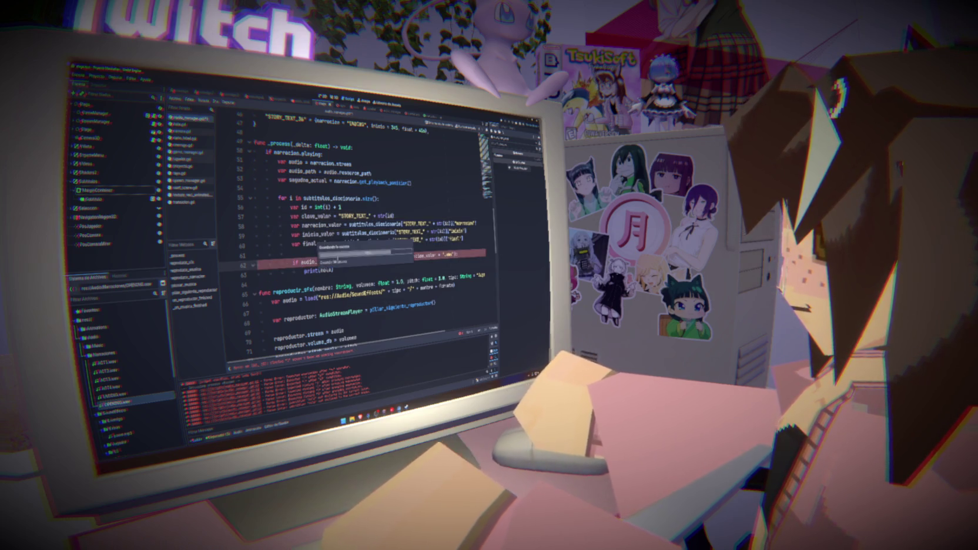
Make the print argument the quoted string "hola" and run the project to test it.
{"action": "left_click", "coordinate": [388, 266]}
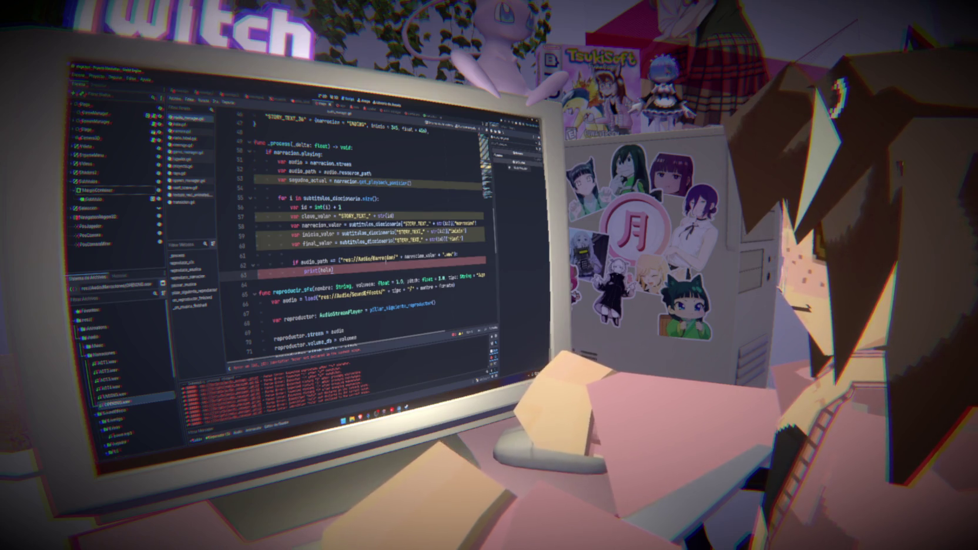
{"action": "key", "text": "BackSpace"}
{"action": "key", "text": "BackSpace"}
{"action": "key", "text": "BackSpace"}
{"action": "type", "text": "\"hg"}
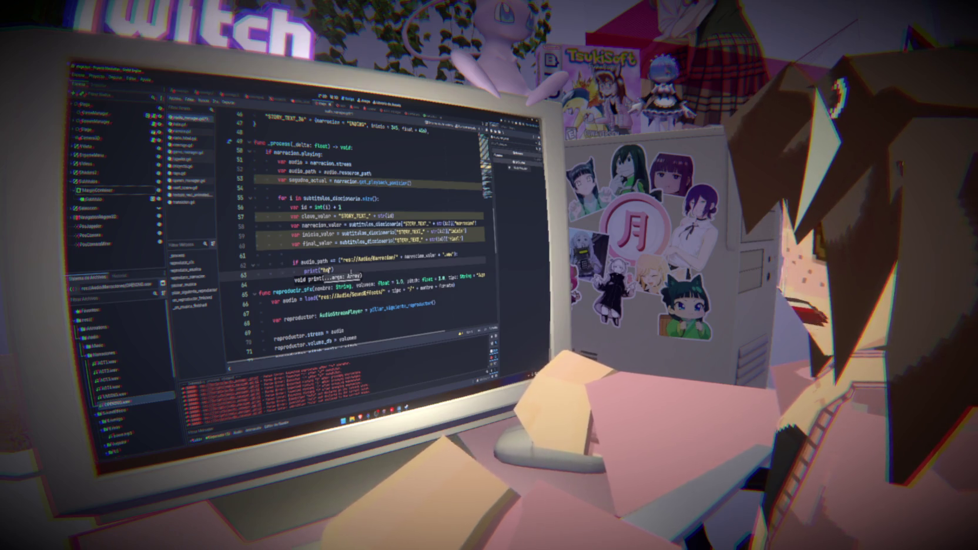
{"action": "key", "text": "BackSpace"}
{"action": "type", "text": "o"}
{"action": "key", "text": "shift+Home"}
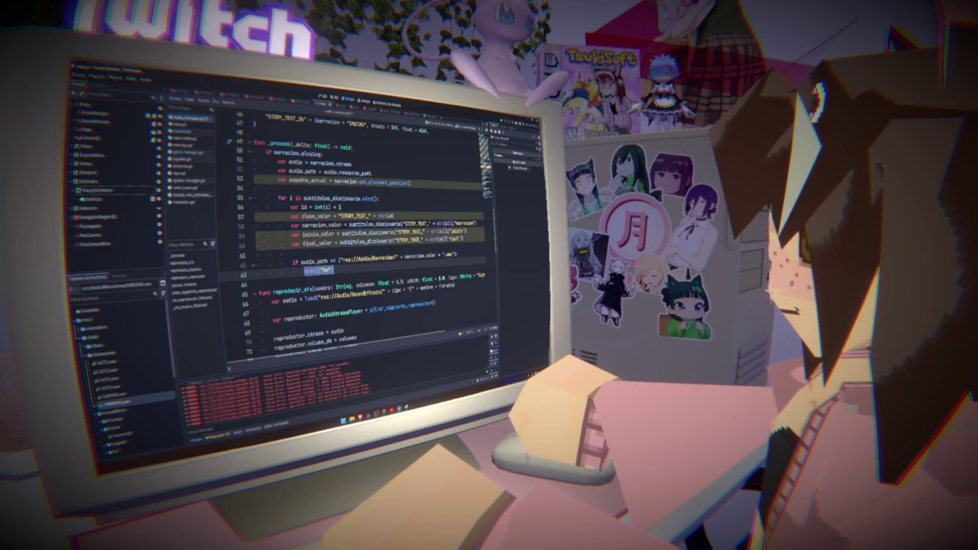
{"action": "key", "text": "End"}
{"action": "type", "text": "la"}
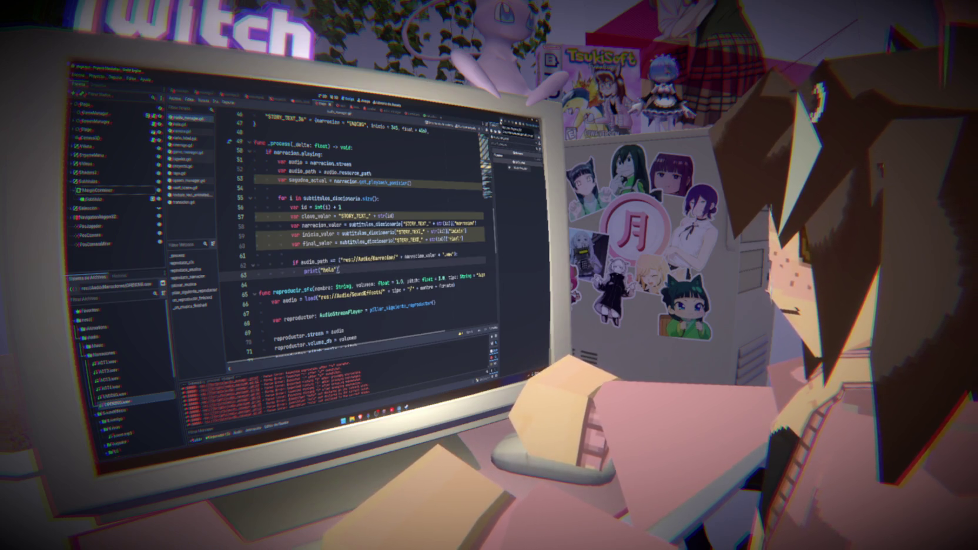
{"action": "key", "text": "F5"}
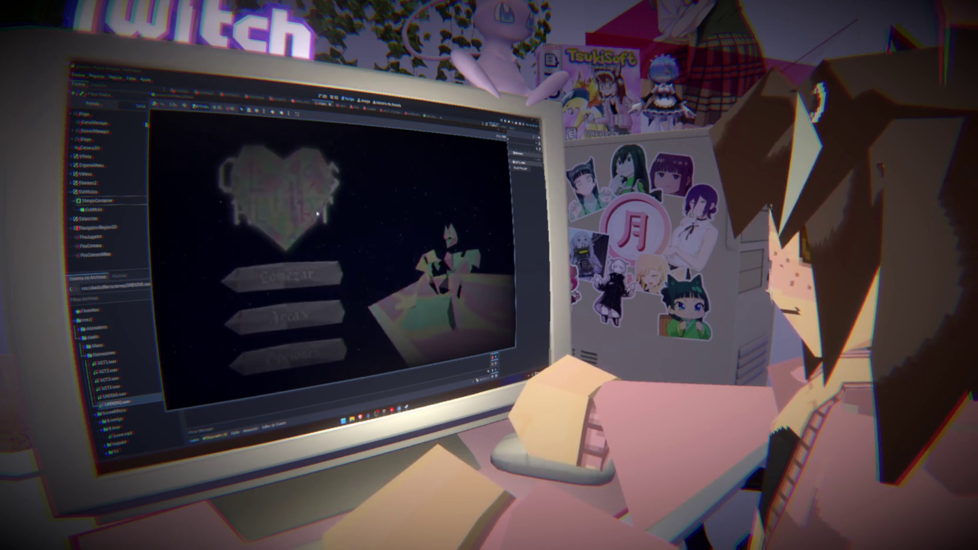
{"action": "left_click", "coordinate": [330, 110]}
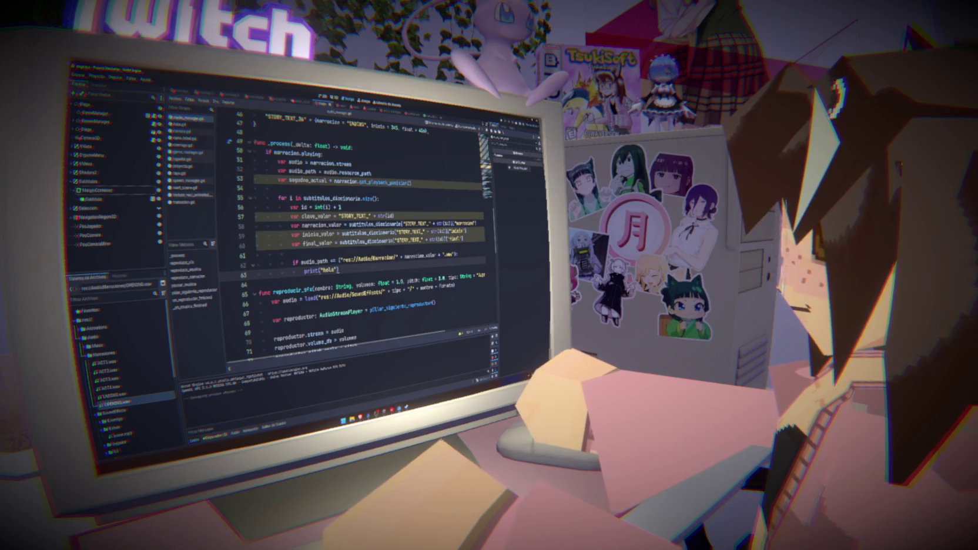
{"action": "double_click", "coordinate": [419, 255]}
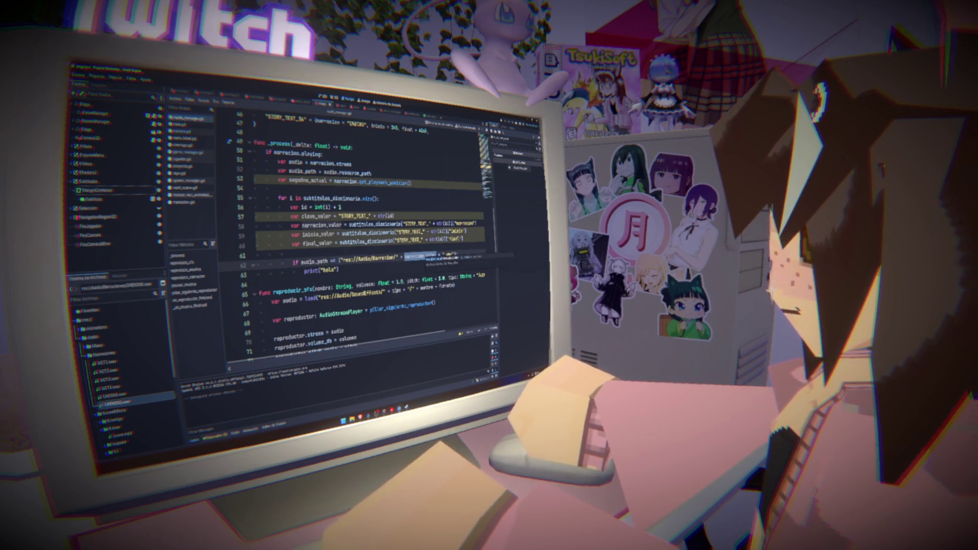
{"action": "scroll", "coordinate": [358, 235], "scroll_direction": "up", "scroll_amount": 5}
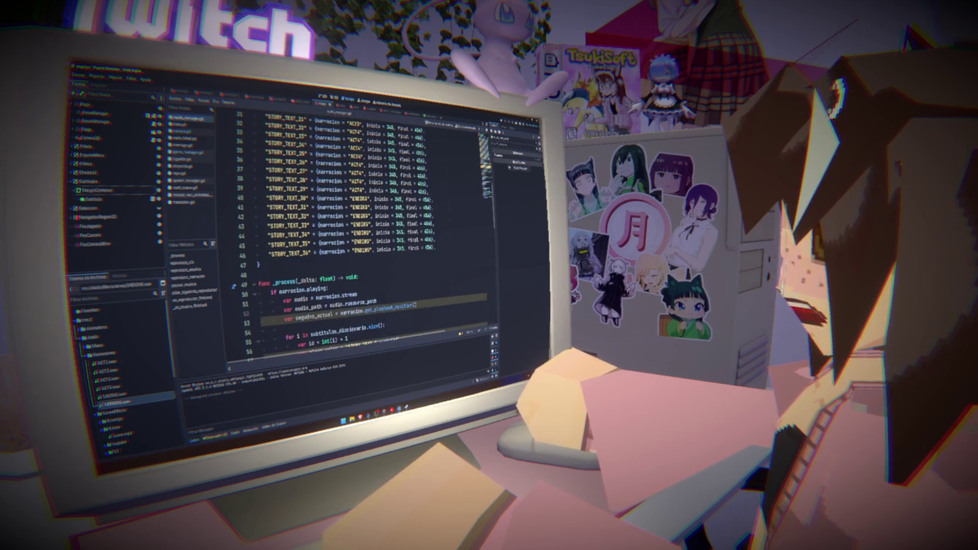
{"action": "scroll", "coordinate": [379, 248], "scroll_direction": "down", "scroll_amount": 5}
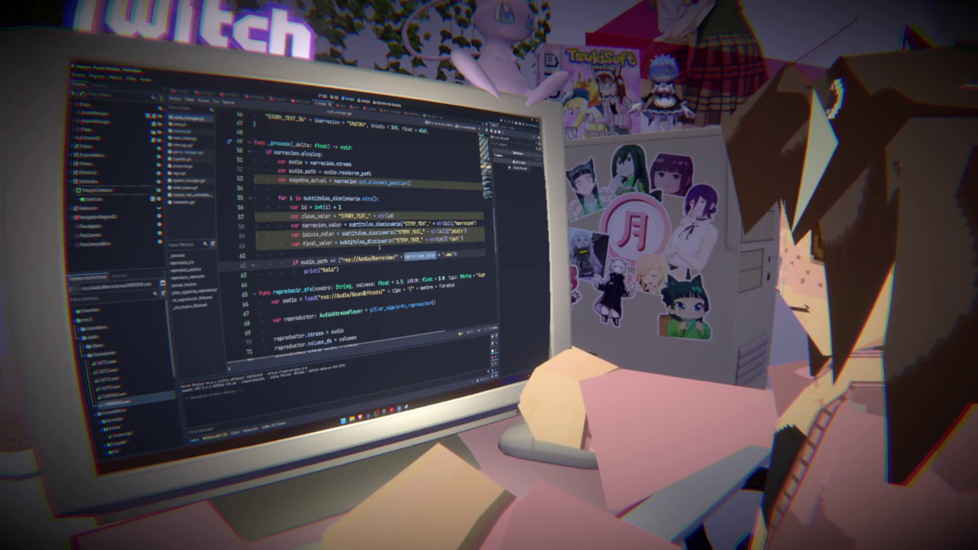
Insert a print(audio_path) line above the narration if check and run the project.
{"action": "scroll", "coordinate": [379, 247], "scroll_direction": "up", "scroll_amount": 13}
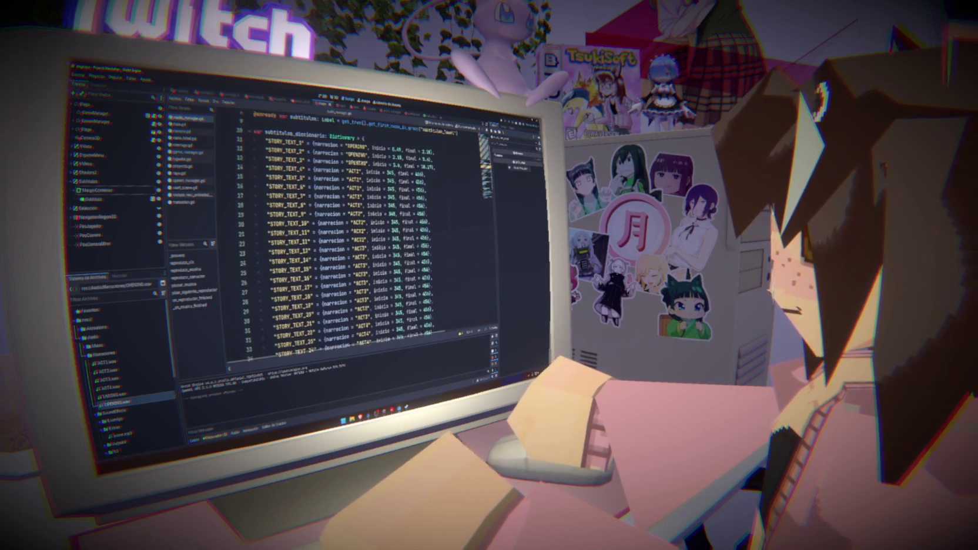
{"action": "scroll", "coordinate": [379, 248], "scroll_direction": "down", "scroll_amount": 14}
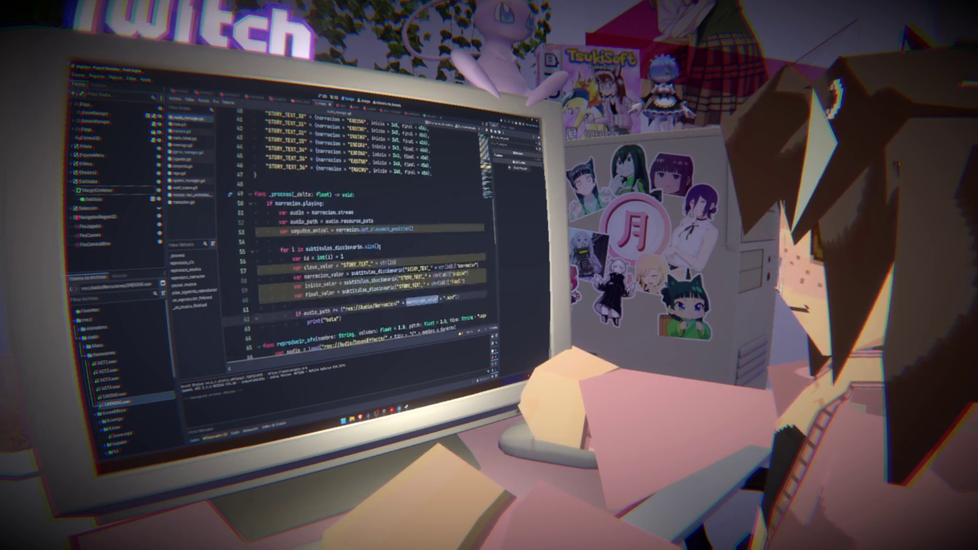
{"action": "left_click", "coordinate": [445, 233]}
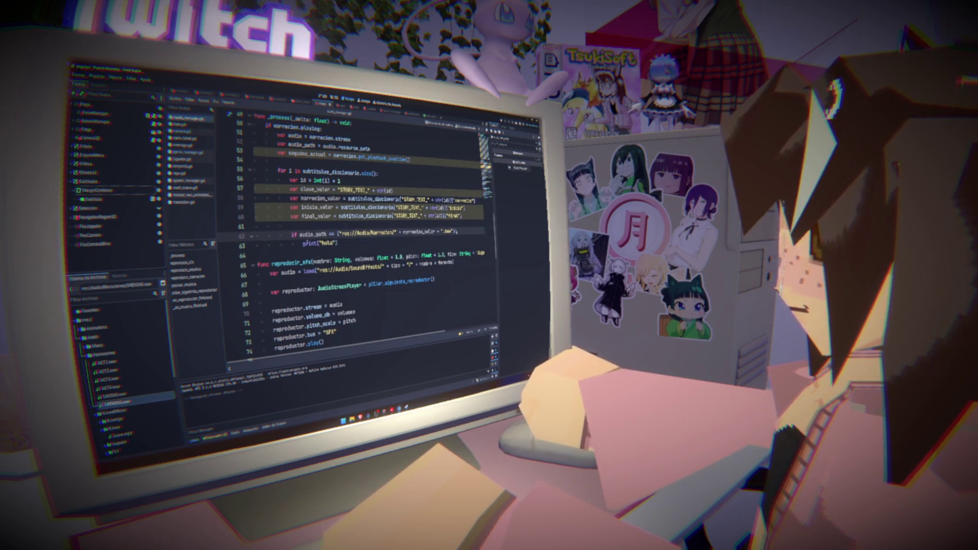
{"action": "key", "text": "Return"}
{"action": "key", "text": "Return"}
{"action": "type", "text": "prin"}
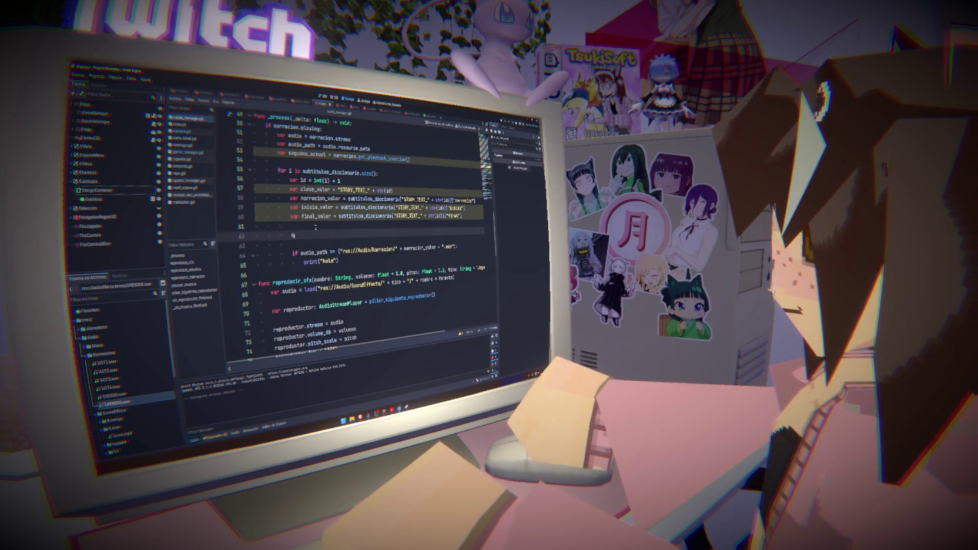
{"action": "key", "text": "BackSpace"}
{"action": "key", "text": "BackSpace"}
{"action": "key", "text": "BackSpace"}
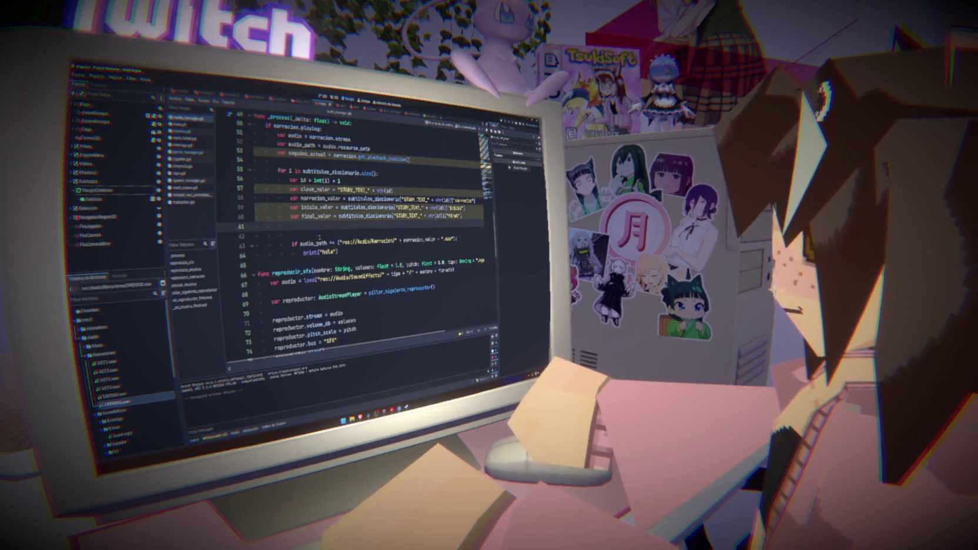
{"action": "key", "text": "Return"}
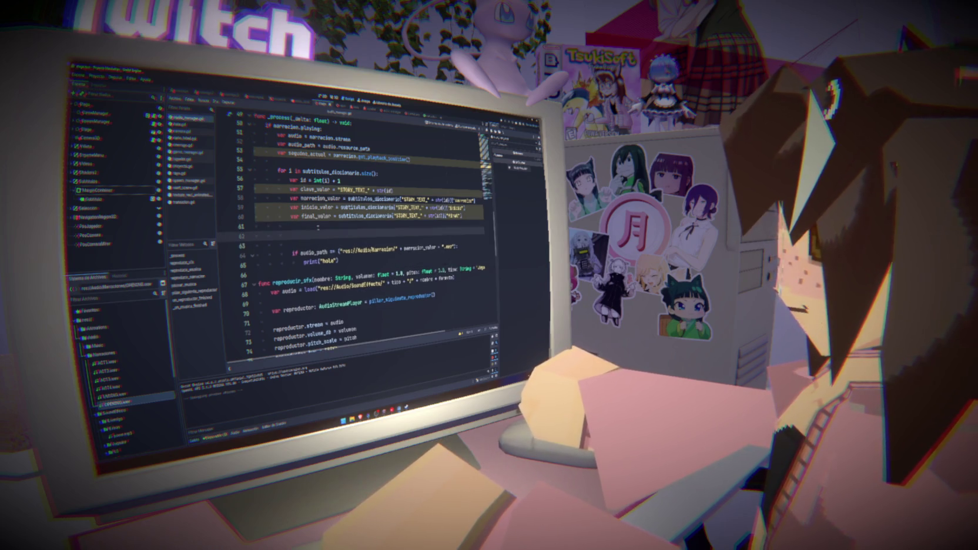
{"action": "type", "text": "print(au"}
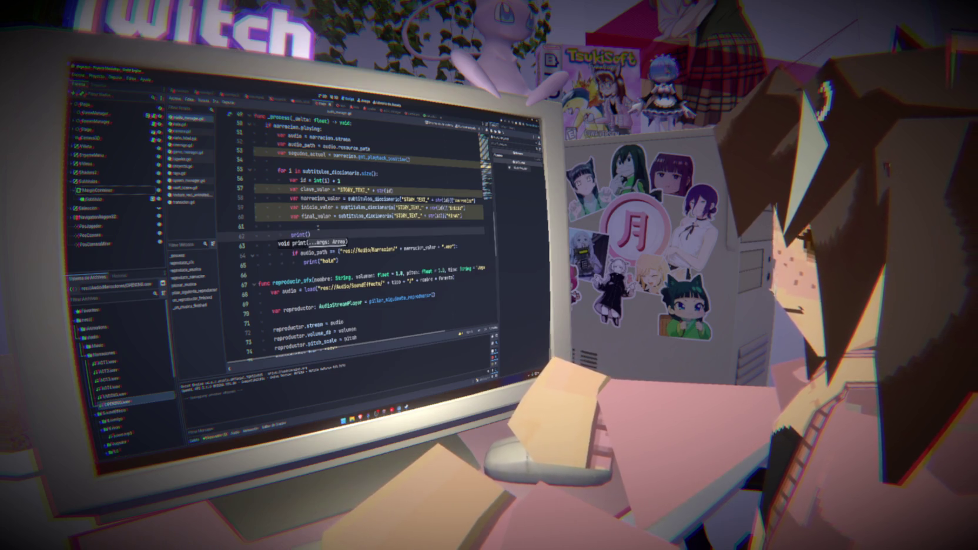
{"action": "key", "text": "Down"}
{"action": "key", "text": "Return"}
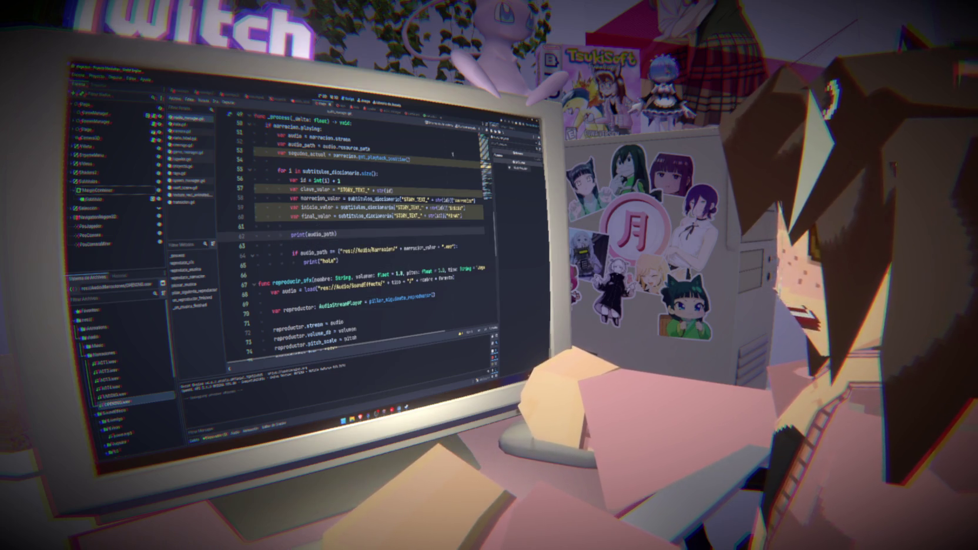
{"action": "key", "text": "F5"}
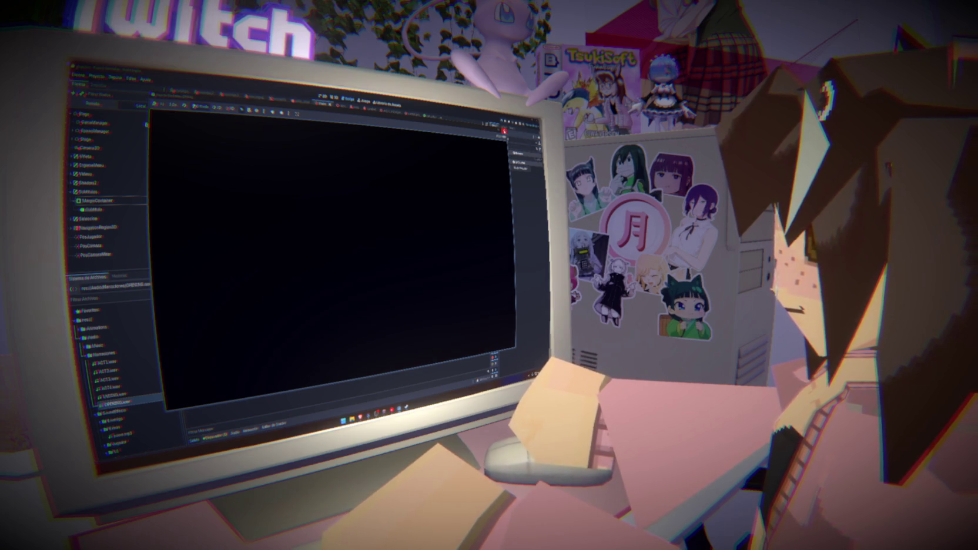
Close the game, review the printed paths, and change the folder "Narracion/" to "Narraciones/".
{"action": "left_click", "coordinate": [504, 131]}
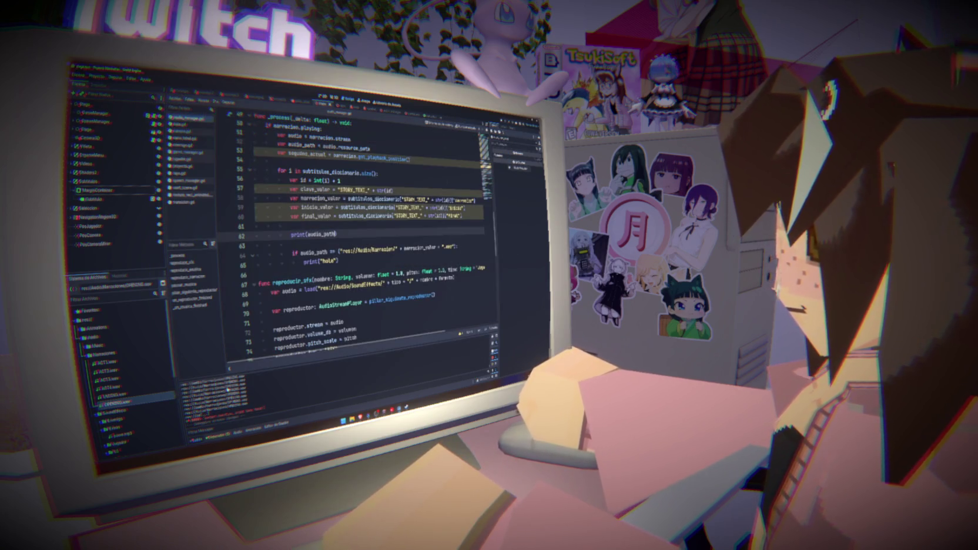
{"action": "left_click_drag", "start_coordinate": [255, 405], "coordinate": [182, 418]}
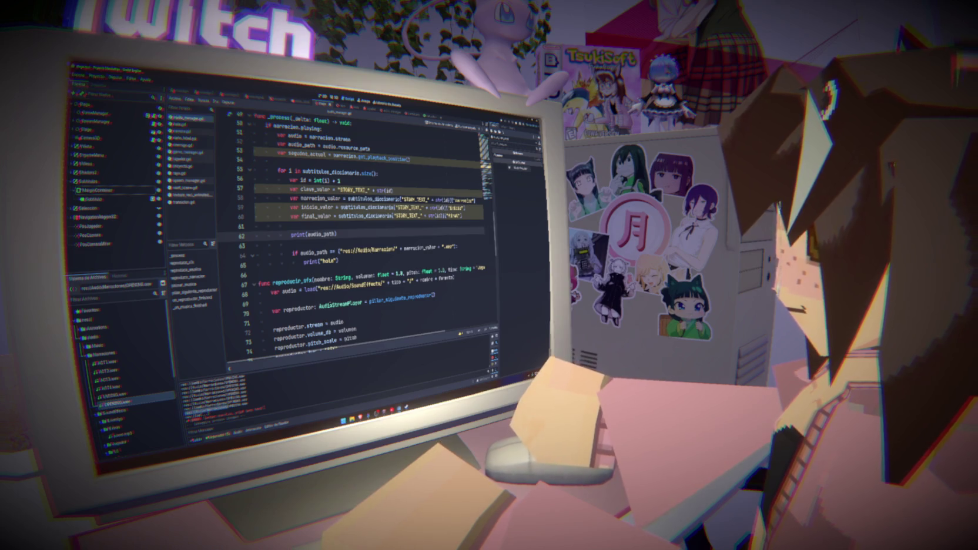
{"action": "left_click", "coordinate": [397, 250]}
{"action": "type", "text": "es"}
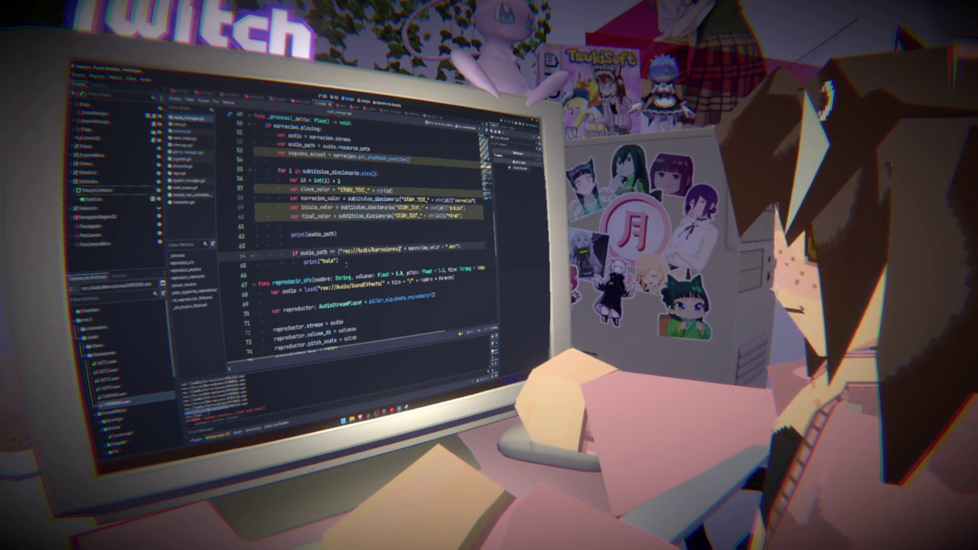
Run the project again, start with Comenzar, then select the print("hola") debug line.
{"action": "left_click", "coordinate": [503, 126]}
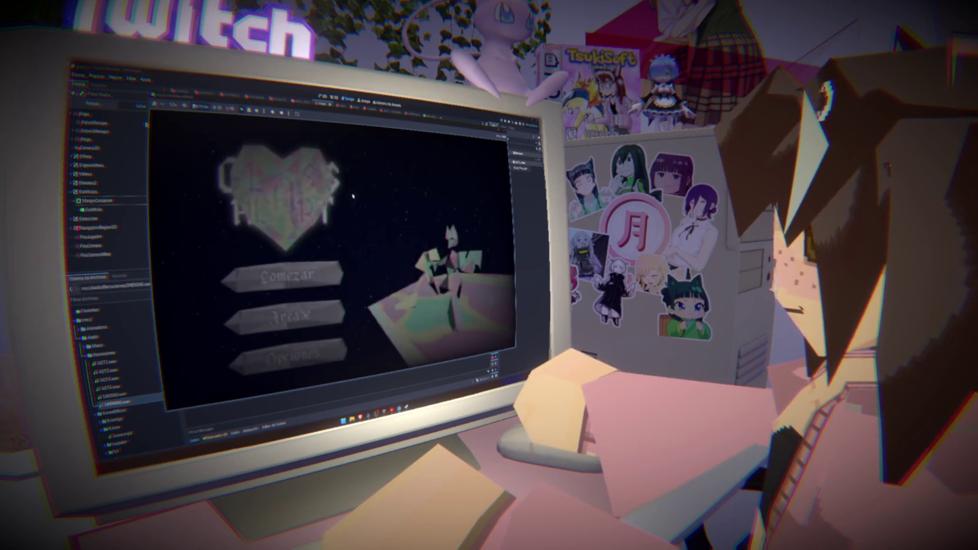
{"action": "left_click", "coordinate": [296, 267]}
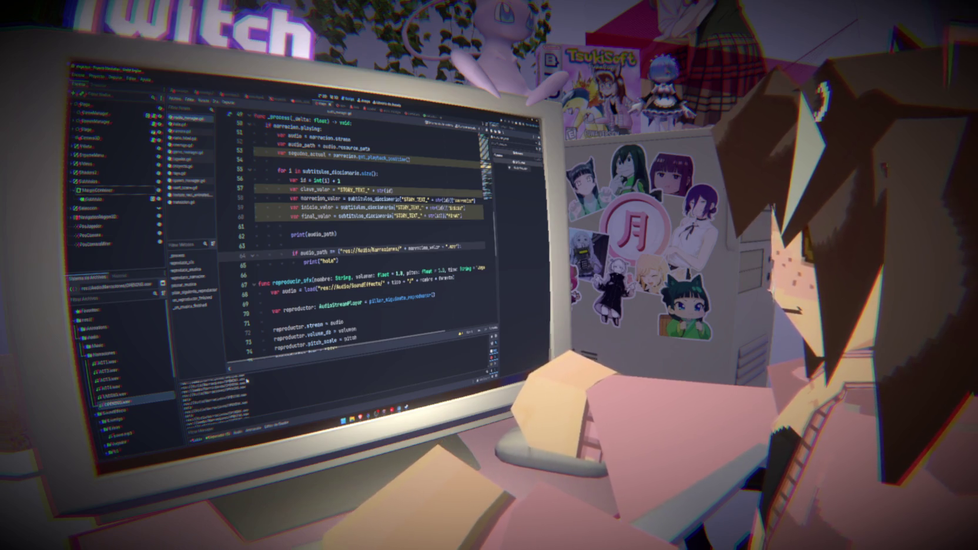
{"action": "left_click_drag", "start_coordinate": [304, 261], "coordinate": [339, 260]}
Delete the print("hola") and print(audio_path) debug lines.
{"action": "key", "text": "BackSpace"}
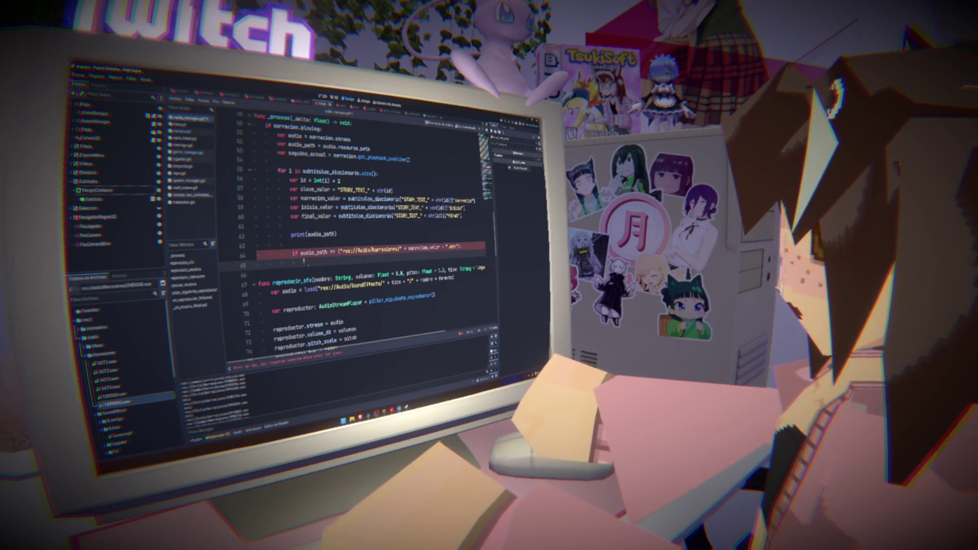
{"action": "left_click_drag", "start_coordinate": [464, 217], "coordinate": [240, 245]}
{"action": "key", "text": "BackSpace"}
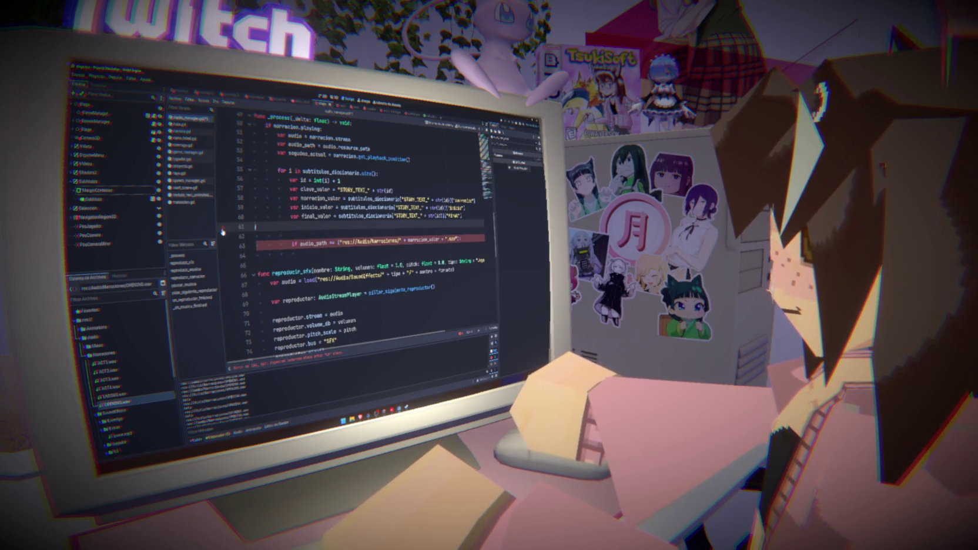
Write 'while segundo_actual < final_valor and segundo_actual >= inicio_valor:' below the path check.
{"action": "left_click", "coordinate": [347, 246]}
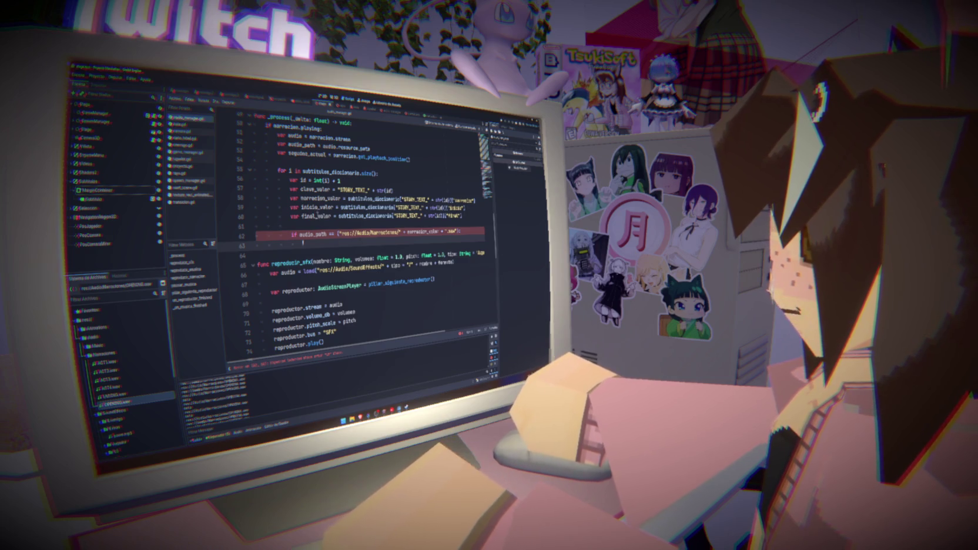
{"action": "double_click", "coordinate": [318, 155]}
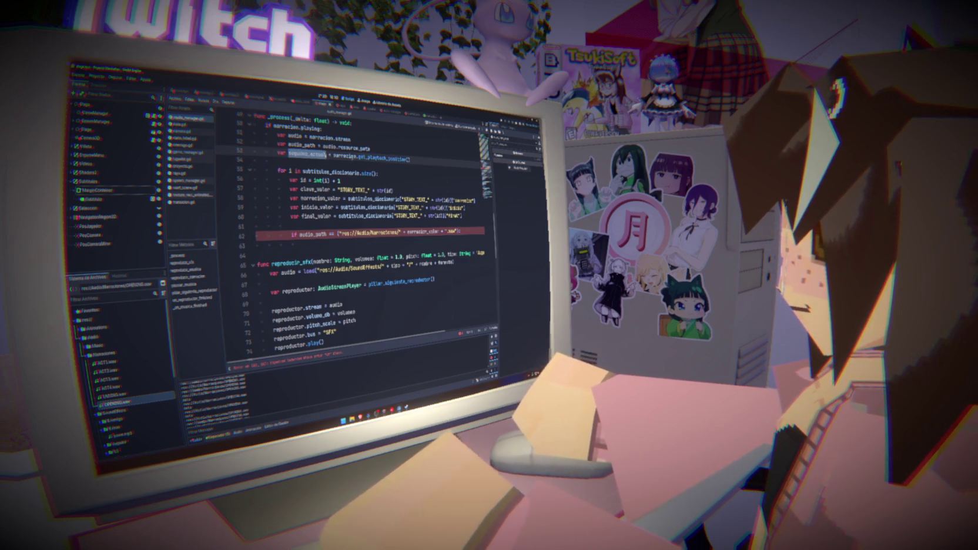
{"action": "type", "text": "segundo_a"}
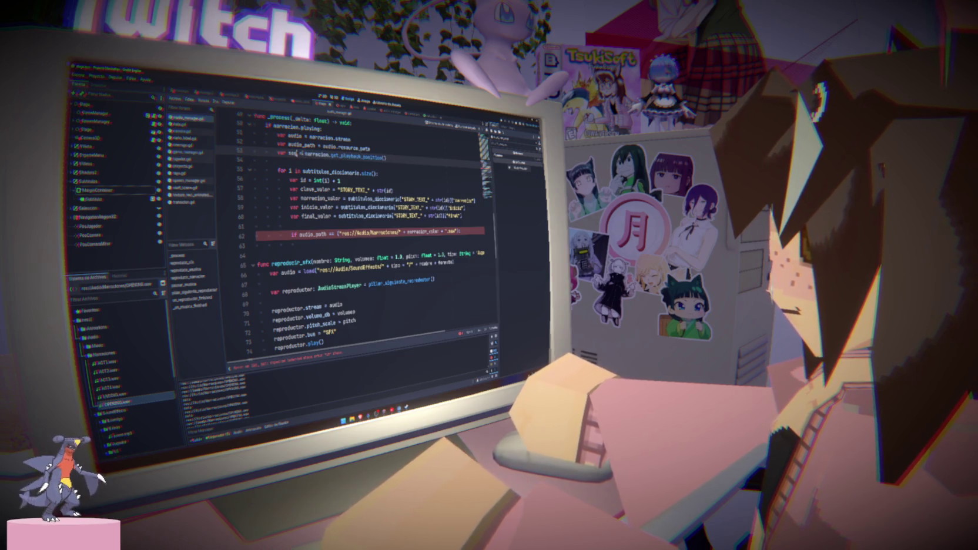
{"action": "type", "text": "ctual"}
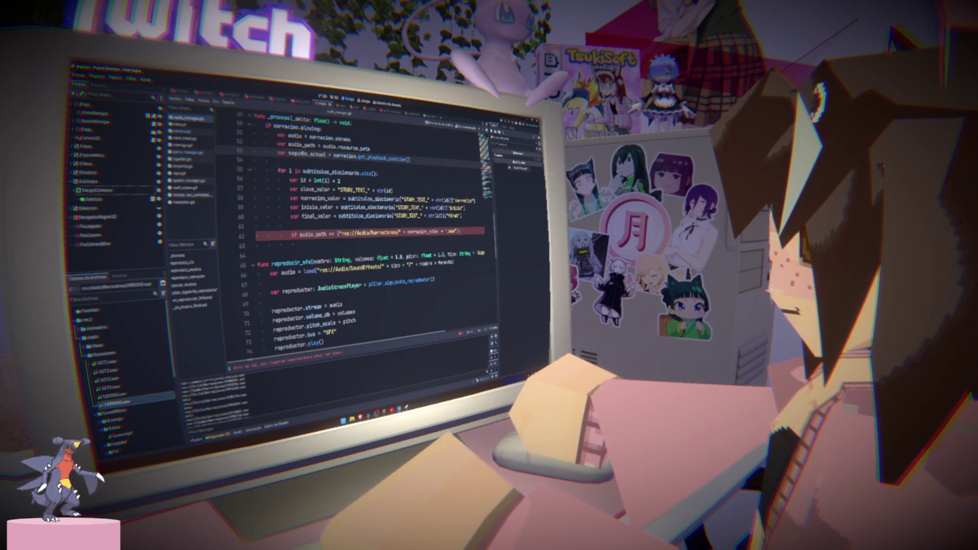
{"action": "double_click", "coordinate": [306, 154]}
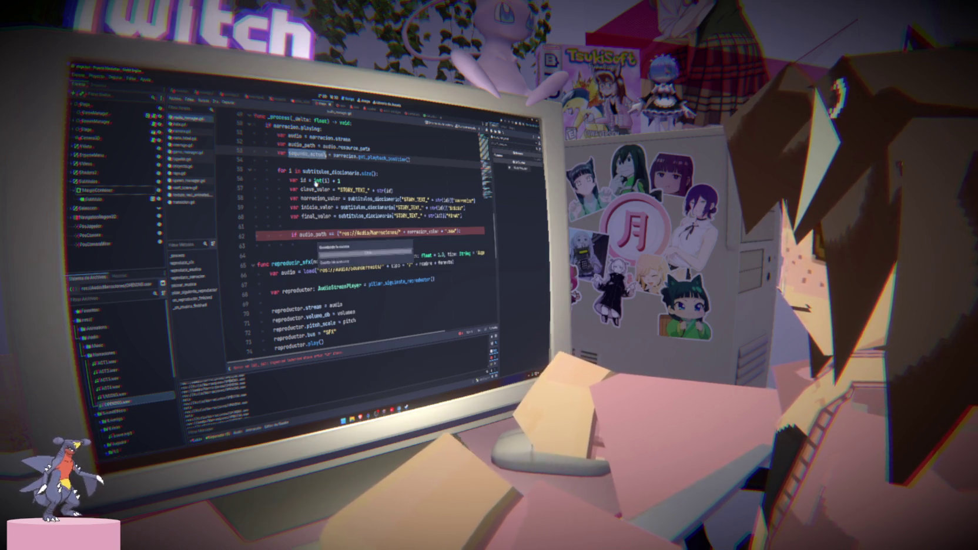
{"action": "left_click", "coordinate": [303, 242]}
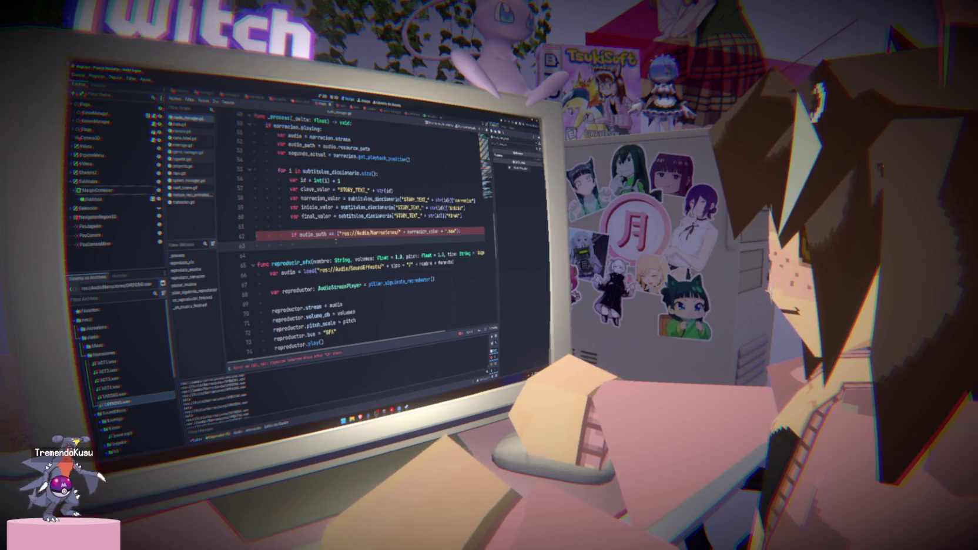
{"action": "type", "text": "s"}
{"action": "key", "text": "BackSpace"}
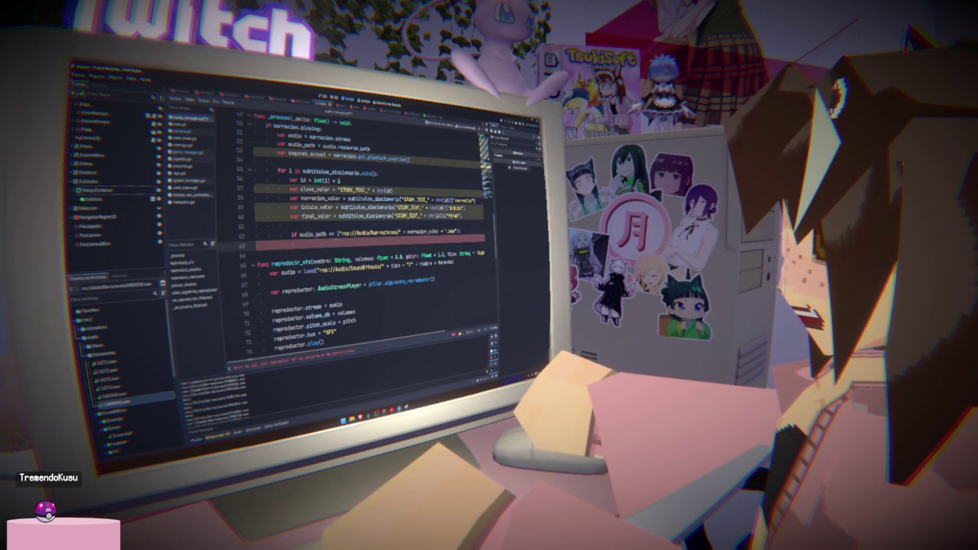
{"action": "type", "text": "while segundo_actual"}
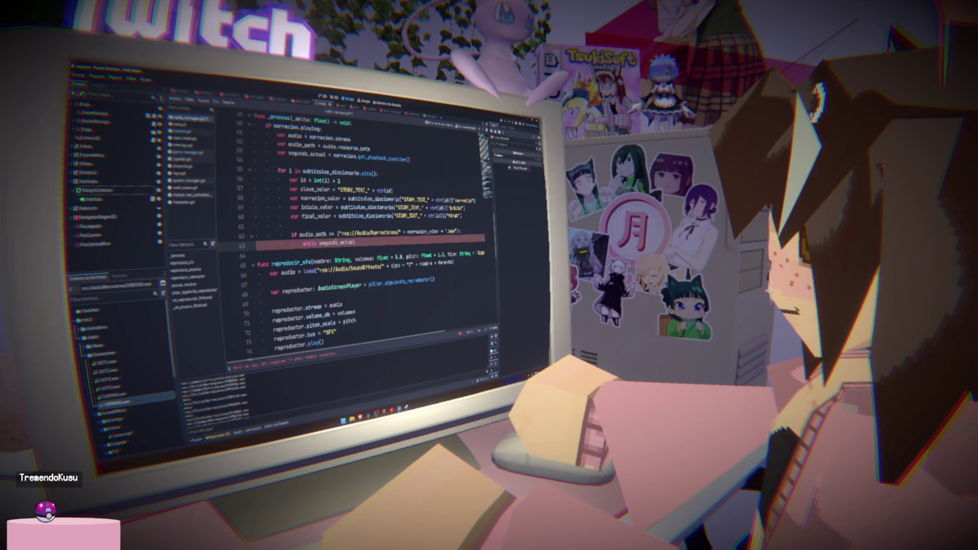
{"action": "type", "text": " <"}
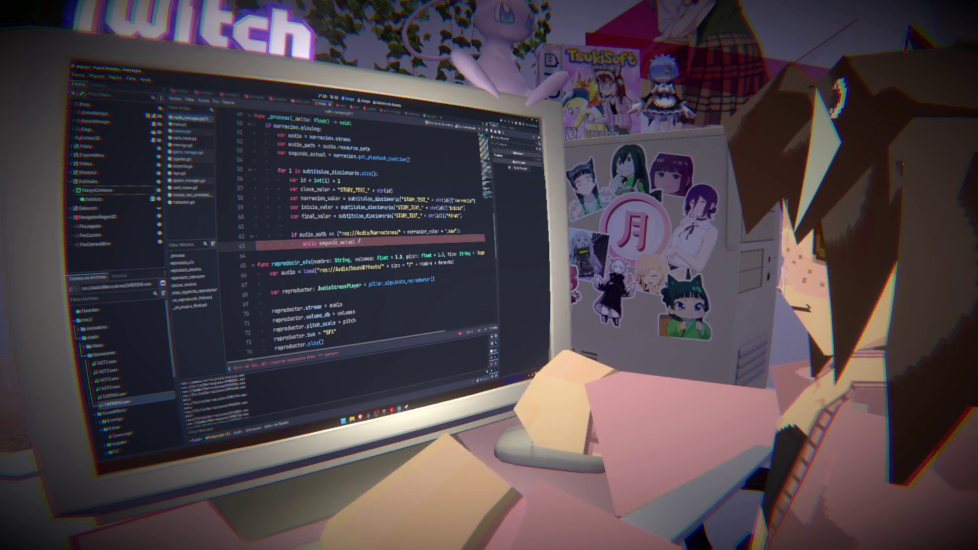
{"action": "type", "text": " final_valor"}
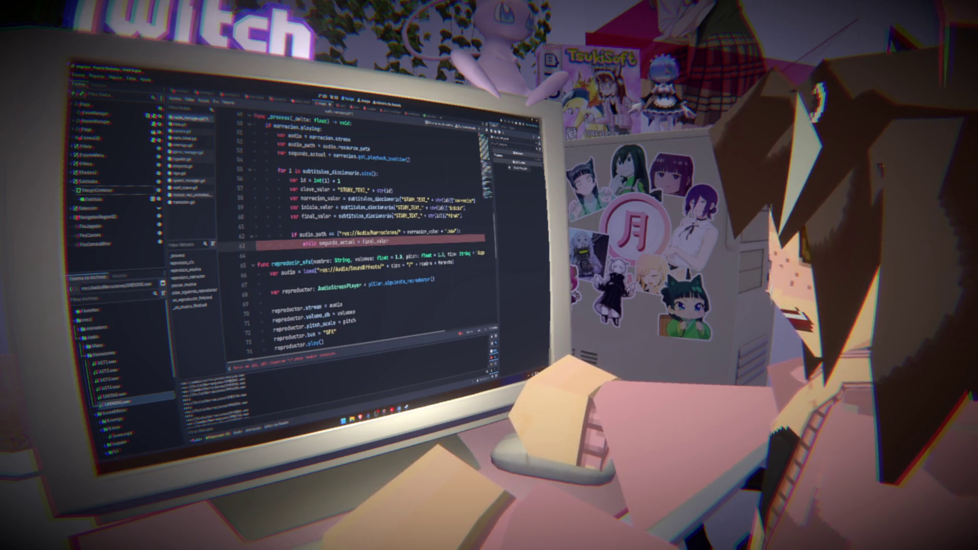
{"action": "type", "text": ": ="}
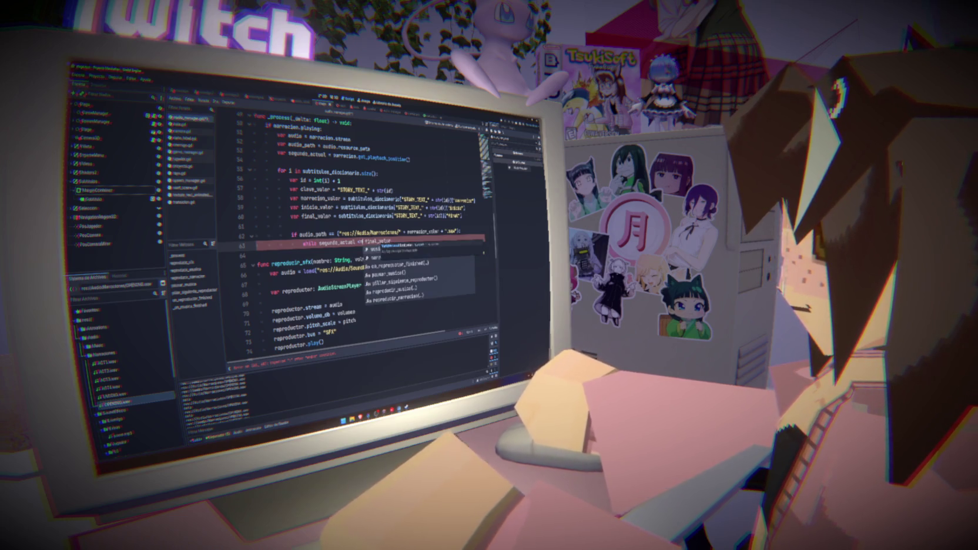
{"action": "type", "text": "a"}
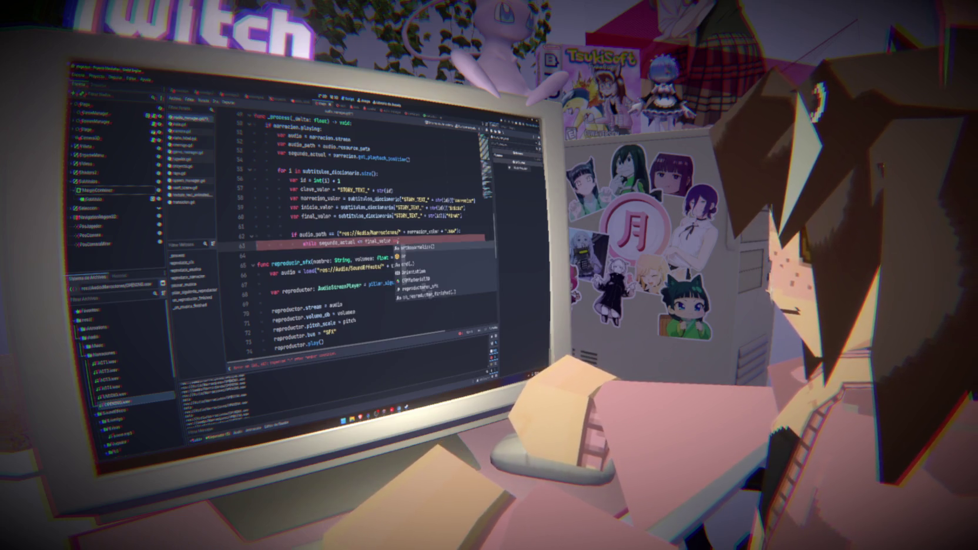
{"action": "type", "text": "nd seg"}
{"action": "key", "text": "Return"}
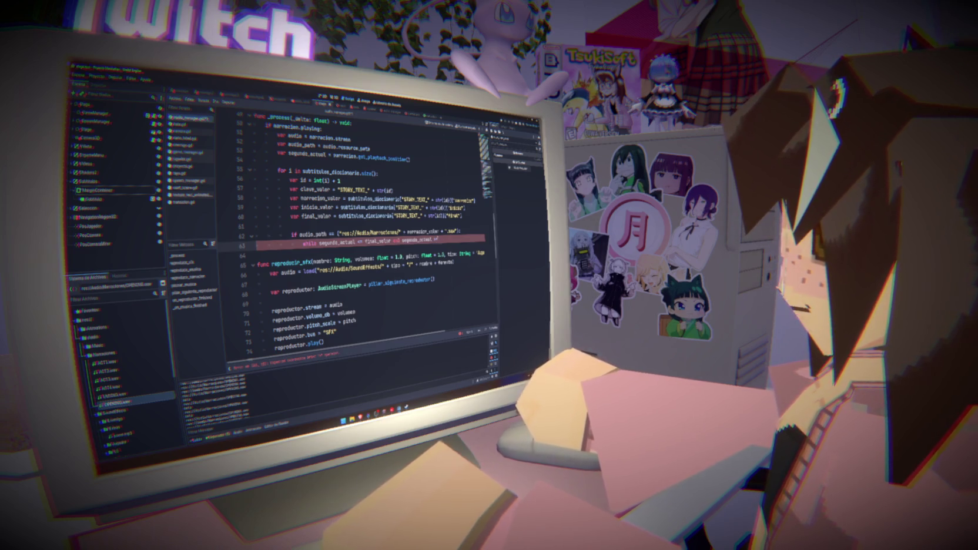
{"action": "type", "text": ">= inicio_valor:"}
{"action": "key", "text": "Return"}
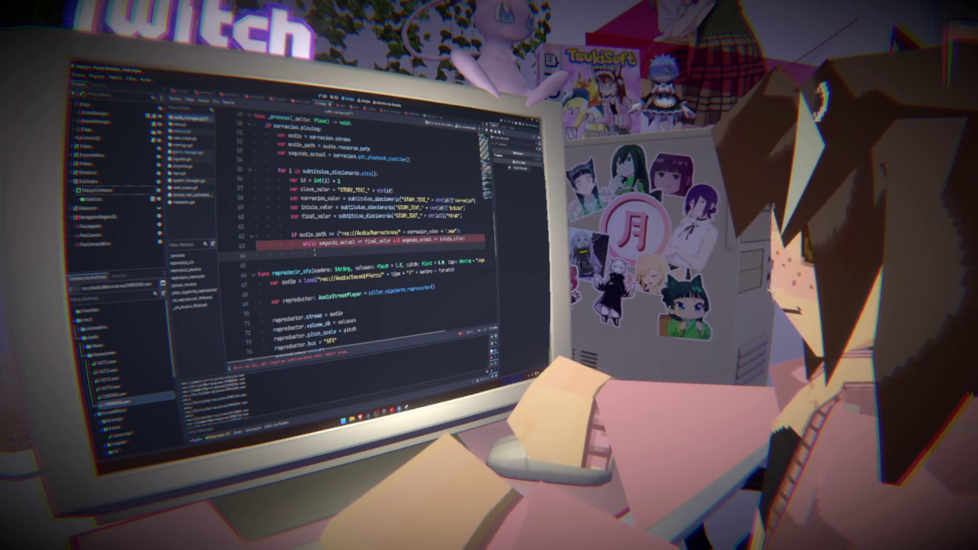
Add 'subtitulos.text = clave_valor' inside the while loop.
{"action": "scroll", "coordinate": [353, 235], "scroll_direction": "up", "scroll_amount": 15}
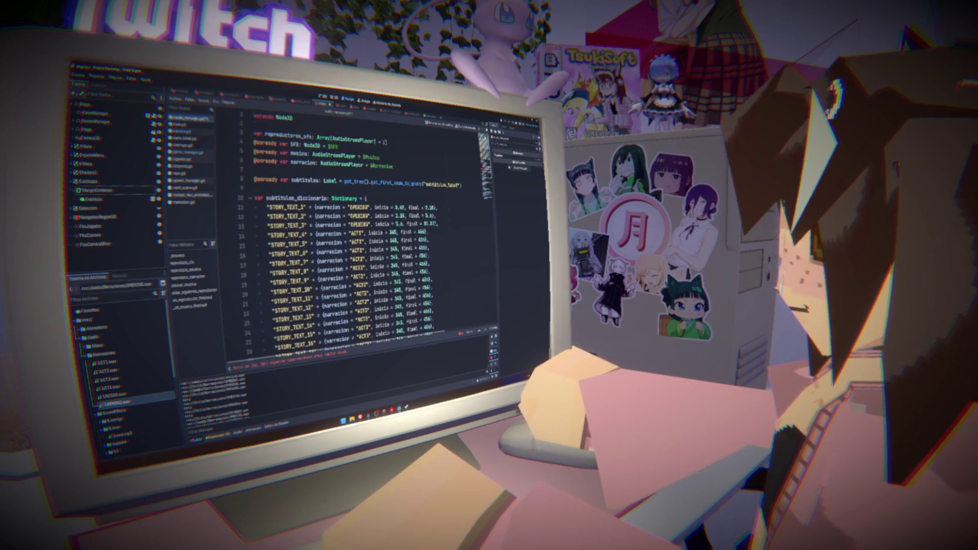
{"action": "scroll", "coordinate": [362, 236], "scroll_direction": "down", "scroll_amount": 13}
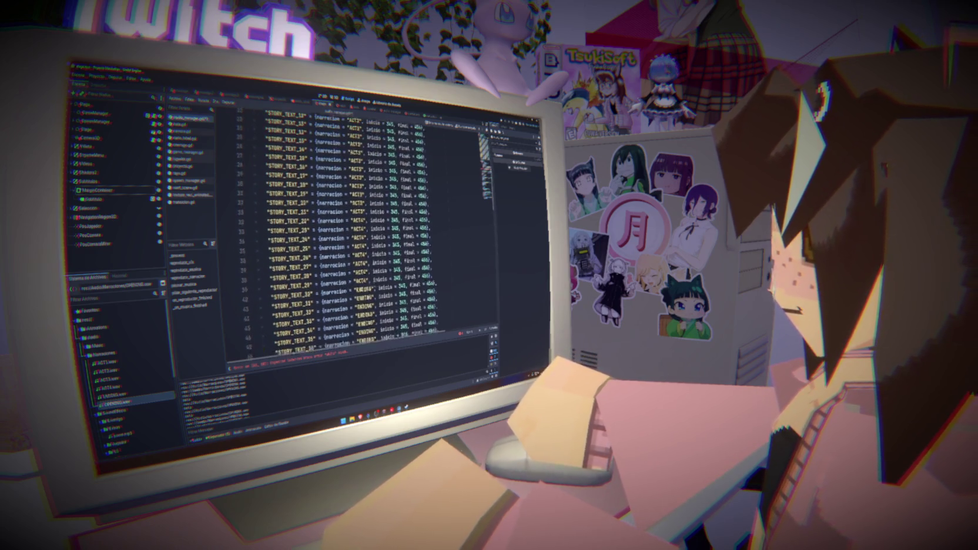
{"action": "key", "text": "Return"}
{"action": "type", "text": "subtitulos"}
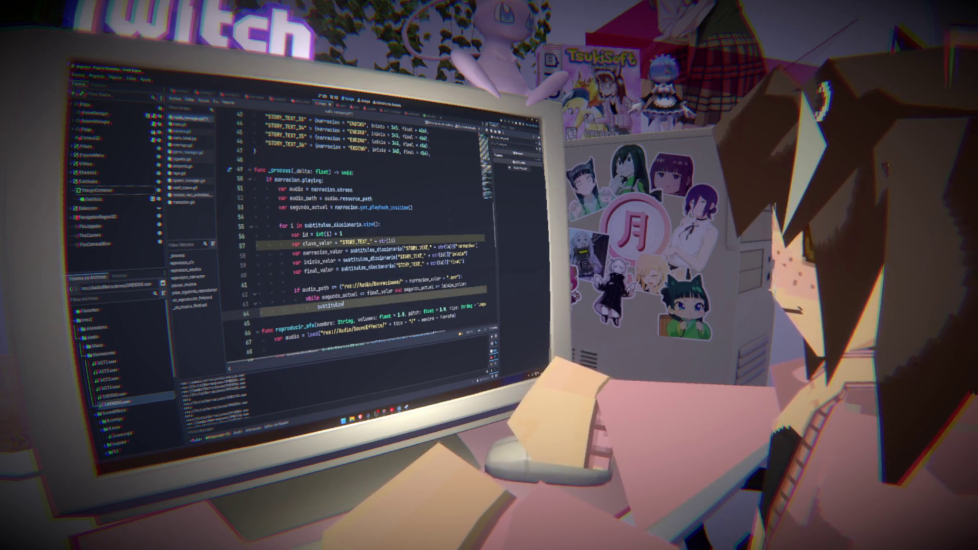
{"action": "type", "text": ".text = \""}
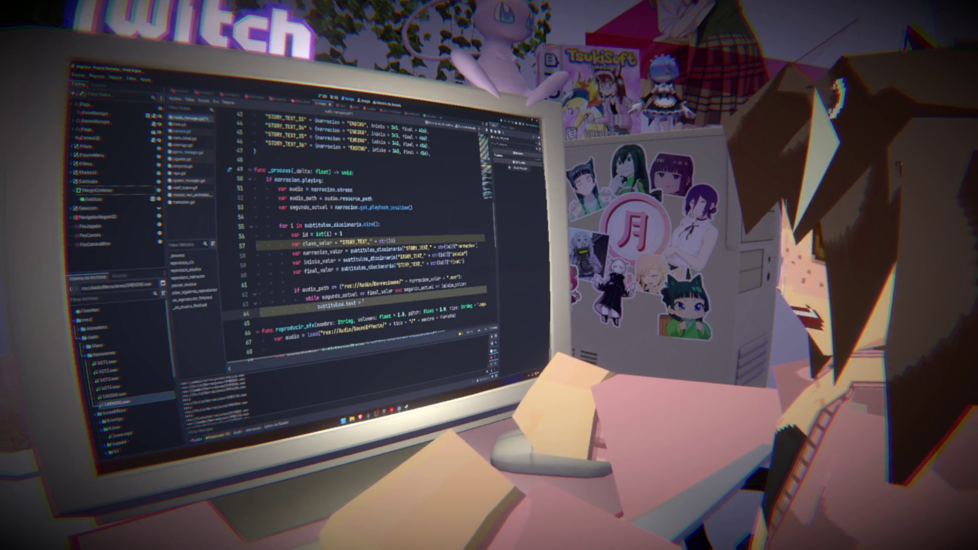
{"action": "key", "text": "BackSpace"}
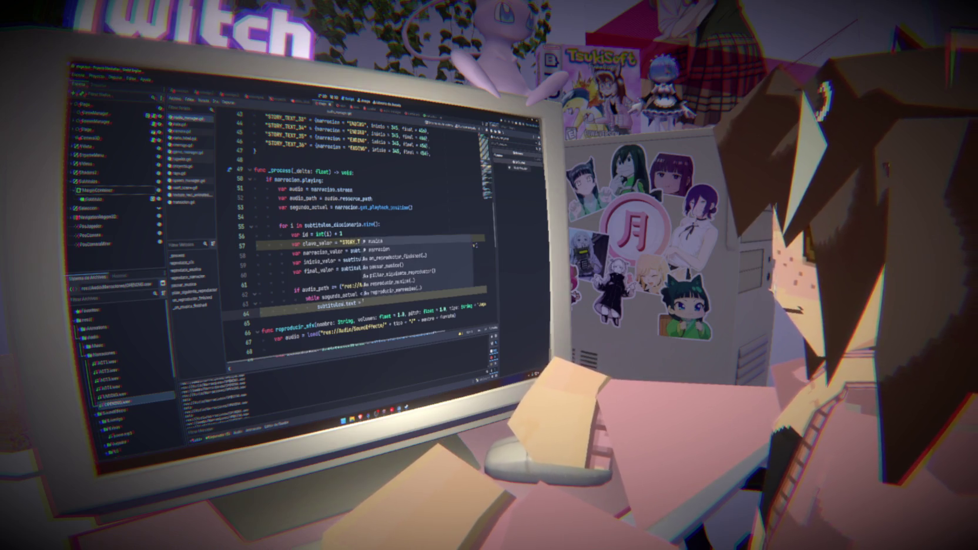
{"action": "double_click", "coordinate": [317, 243]}
{"action": "key", "text": "ctrl+c"}
{"action": "scroll", "coordinate": [370, 293], "scroll_direction": "down", "scroll_amount": 2}
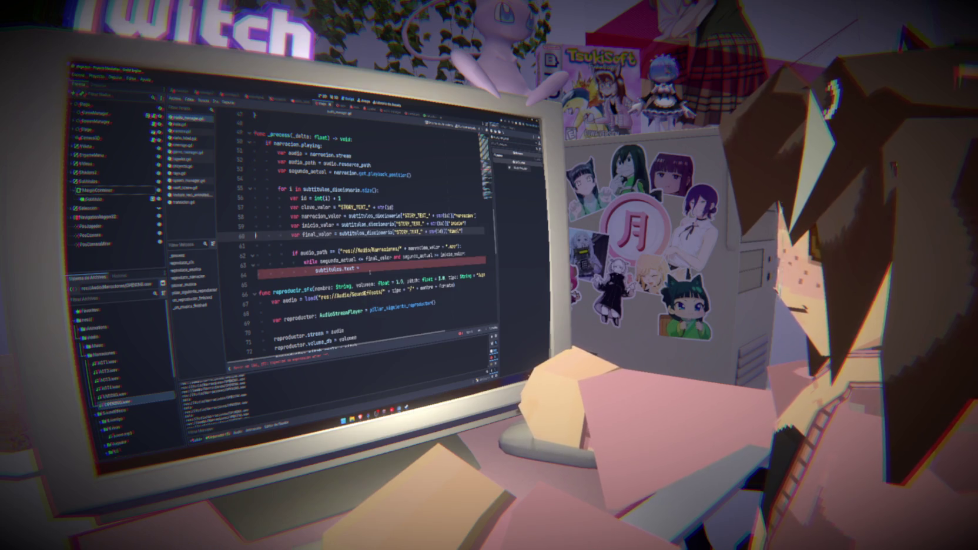
{"action": "left_click", "coordinate": [374, 274]}
{"action": "key", "text": "ctrl+v"}
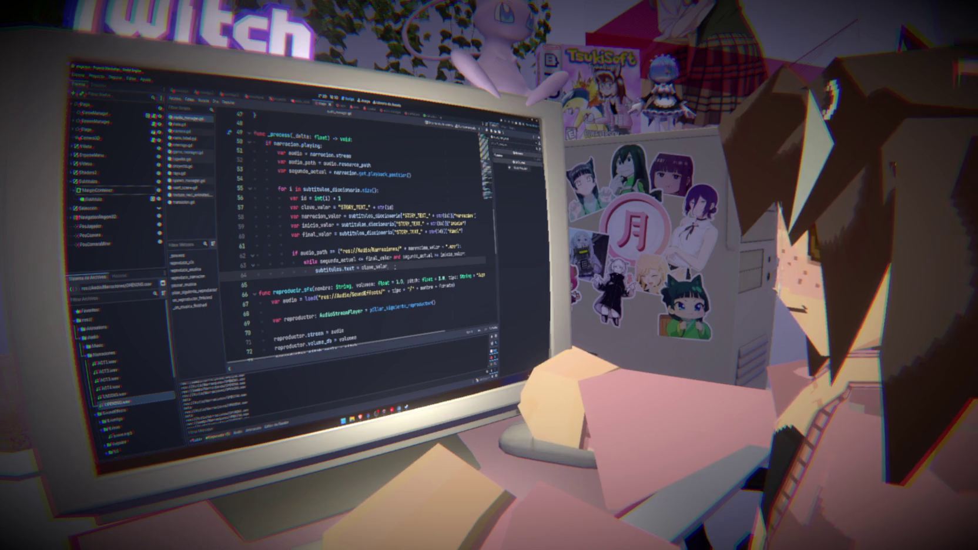
{"action": "left_click_drag", "start_coordinate": [388, 267], "coordinate": [315, 268]}
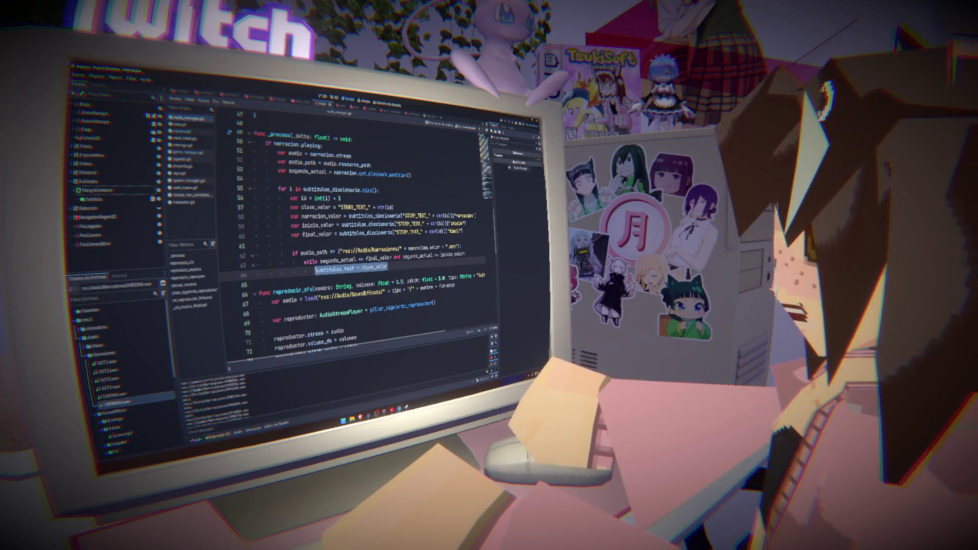
{"action": "double_click", "coordinate": [382, 267]}
{"action": "left_click", "coordinate": [394, 266]}
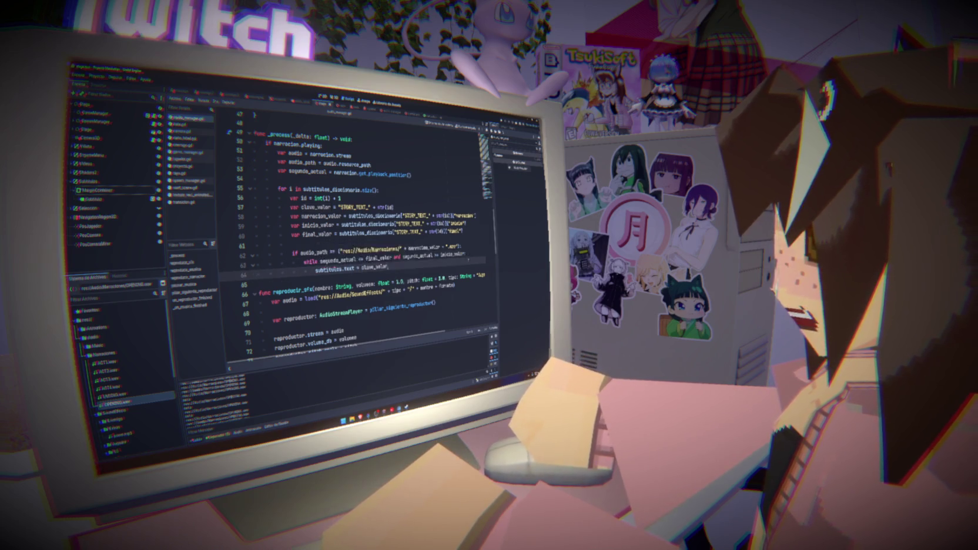
Wrap the assignment in 'if subtitulos.text != clave_valor:' with the assignment indented beneath.
{"action": "left_click", "coordinate": [465, 253]}
{"action": "key", "text": "Return"}
{"action": "type", "text": "if"}
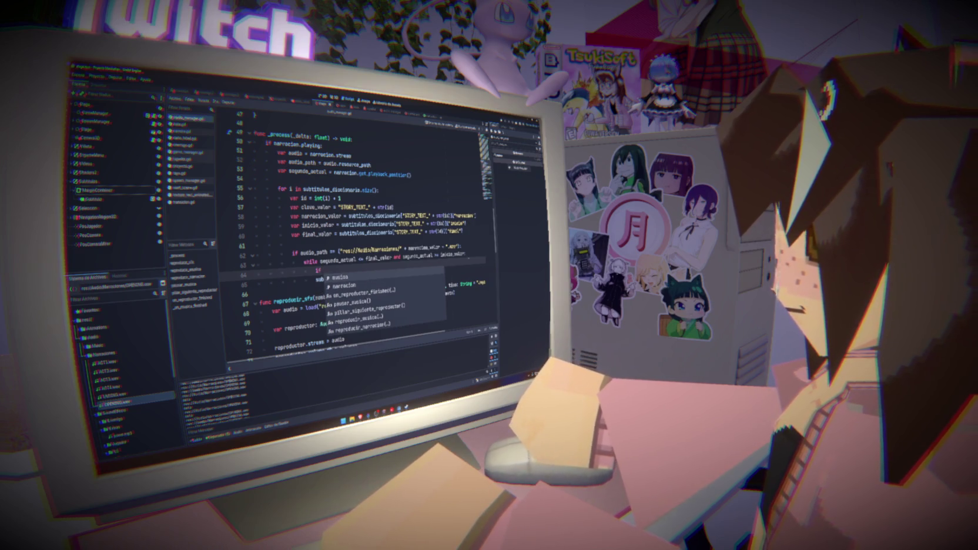
{"action": "key", "text": "Escape"}
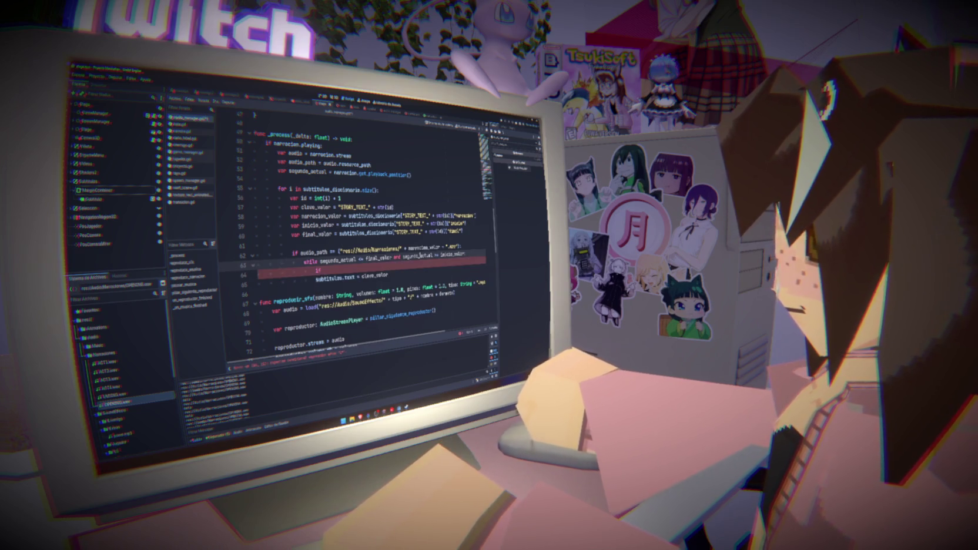
{"action": "left_click_drag", "start_coordinate": [316, 278], "coordinate": [355, 277]}
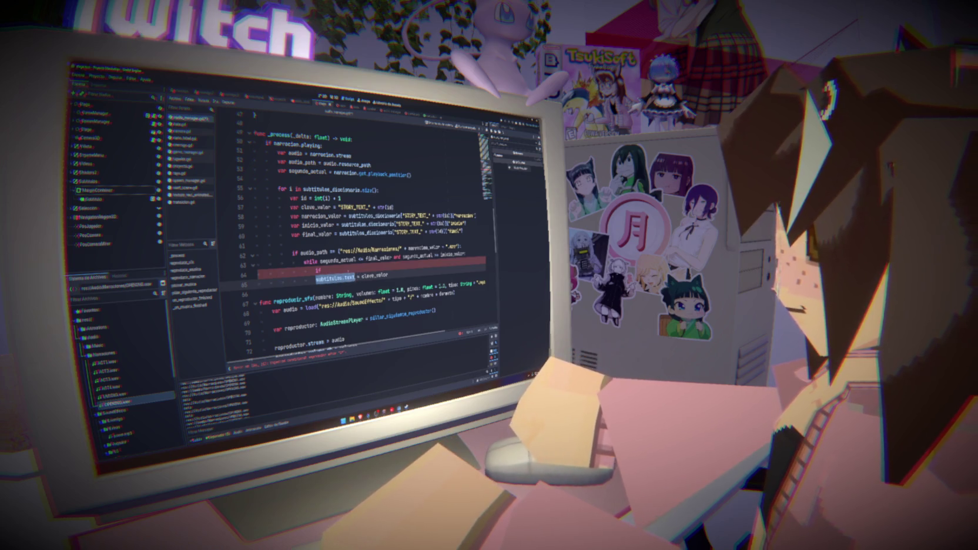
{"action": "key", "text": "ctrl+c"}
{"action": "left_click", "coordinate": [322, 269]}
{"action": "key", "text": "ctrl+v"}
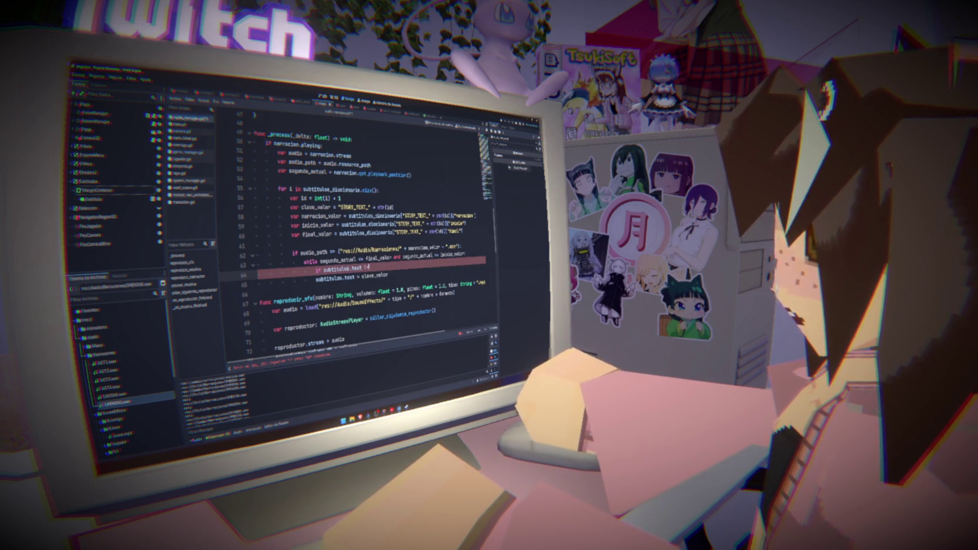
{"action": "type", "text": "= clave_valor"}
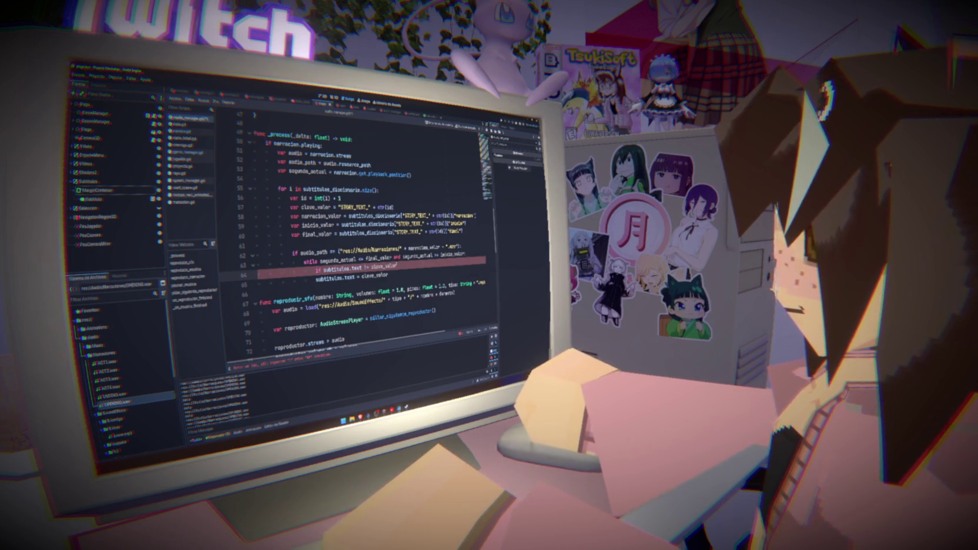
{"action": "key", "text": "BackSpace"}
{"action": "type", "text": ":"}
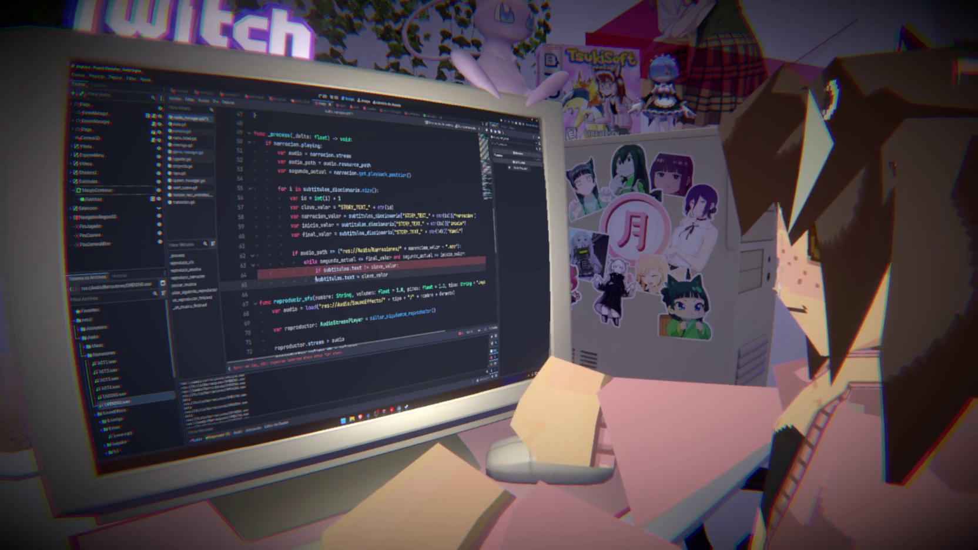
{"action": "key", "text": "Down"}
{"action": "key", "text": "Tab"}
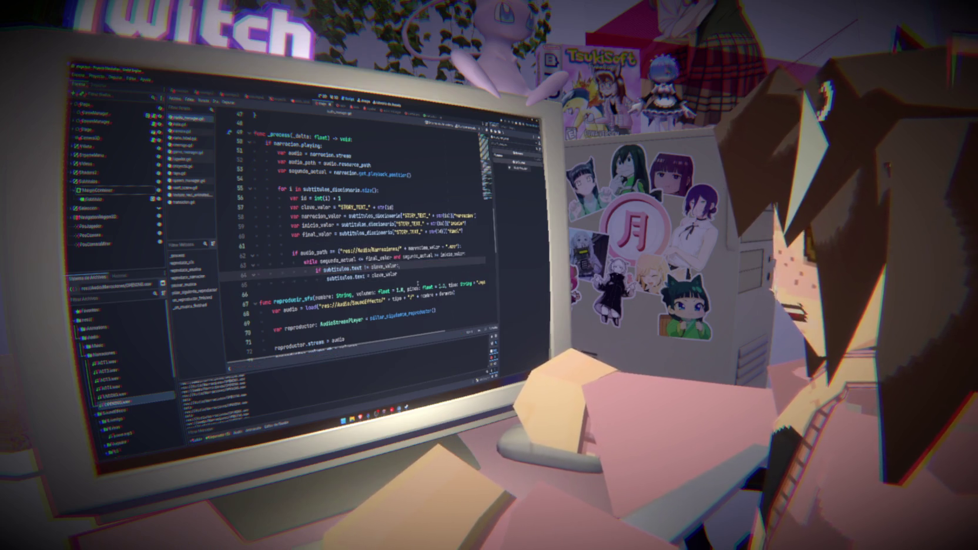
Review the loop block, save the script, and run the project.
{"action": "mouse_move", "coordinate": [423, 265]}
{"action": "left_mouse_down"}
{"action": "mouse_move", "coordinate": [261, 238]}
{"action": "mouse_move", "coordinate": [258, 182]}
{"action": "left_mouse_up"}
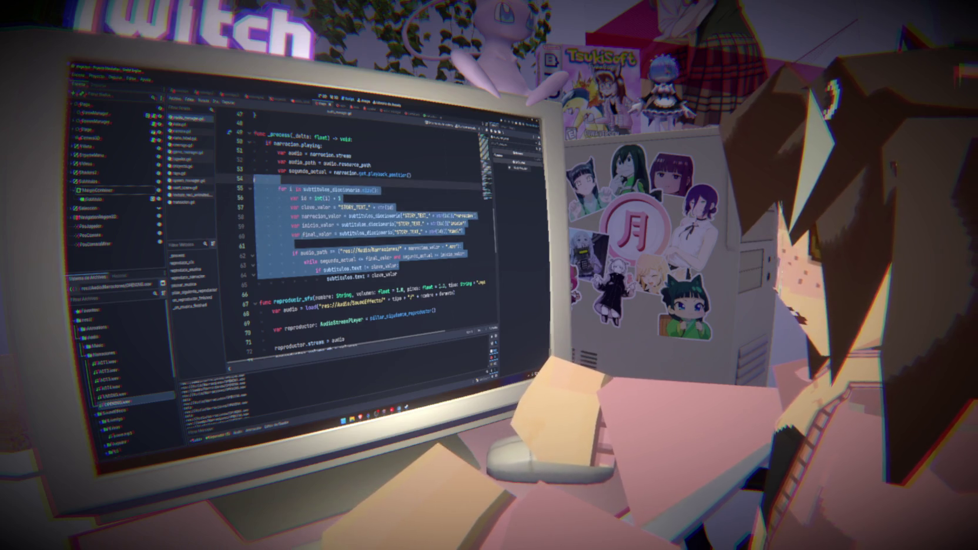
{"action": "left_click", "coordinate": [420, 271]}
{"action": "key", "text": "ctrl+s"}
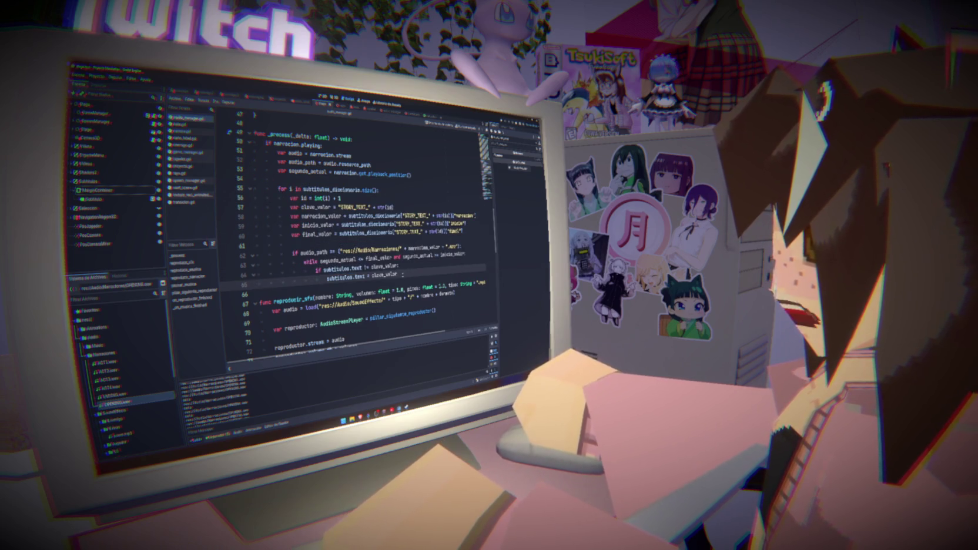
{"action": "key", "text": "F5"}
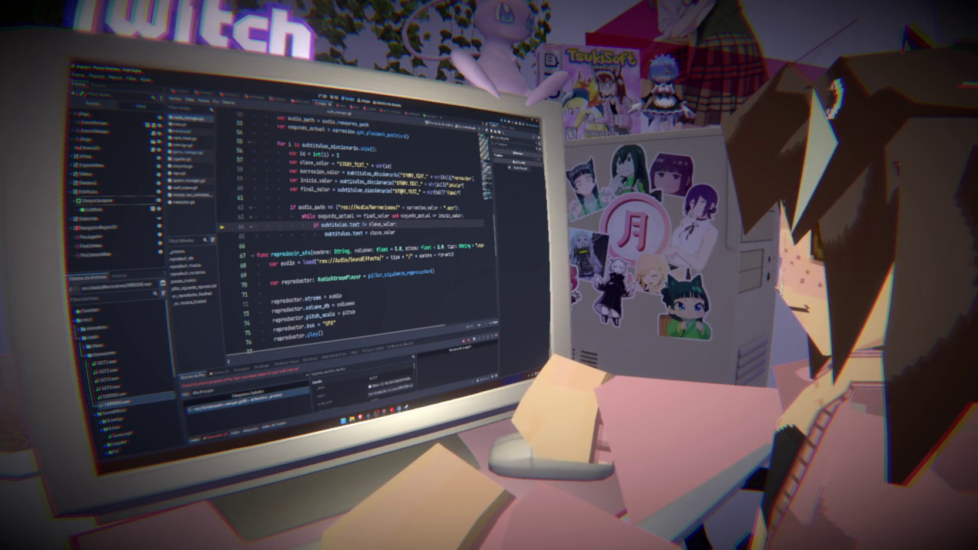
Stop the game and scroll the script up from the subtitulos line.
{"action": "key", "text": "F8"}
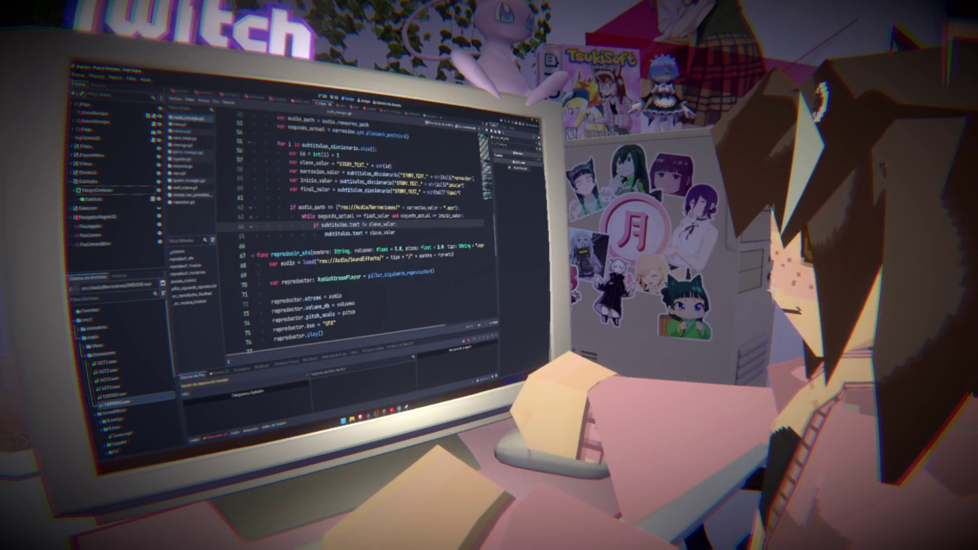
{"action": "double_click", "coordinate": [335, 225]}
{"action": "scroll", "coordinate": [353, 235], "scroll_direction": "up", "scroll_amount": 15}
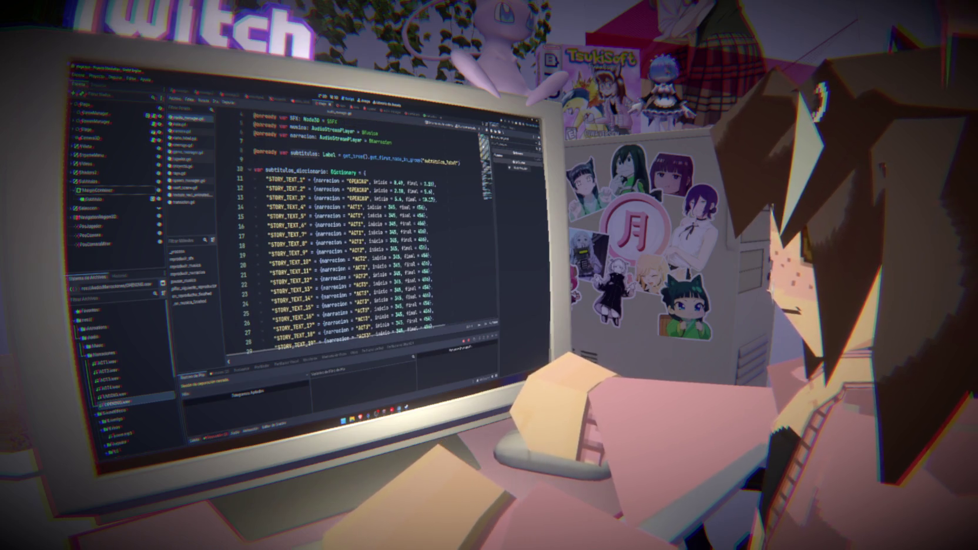
Check the Subtitulo node's signals and groups in the Node dock, then return to its Inspector.
{"action": "left_click", "coordinate": [93, 200]}
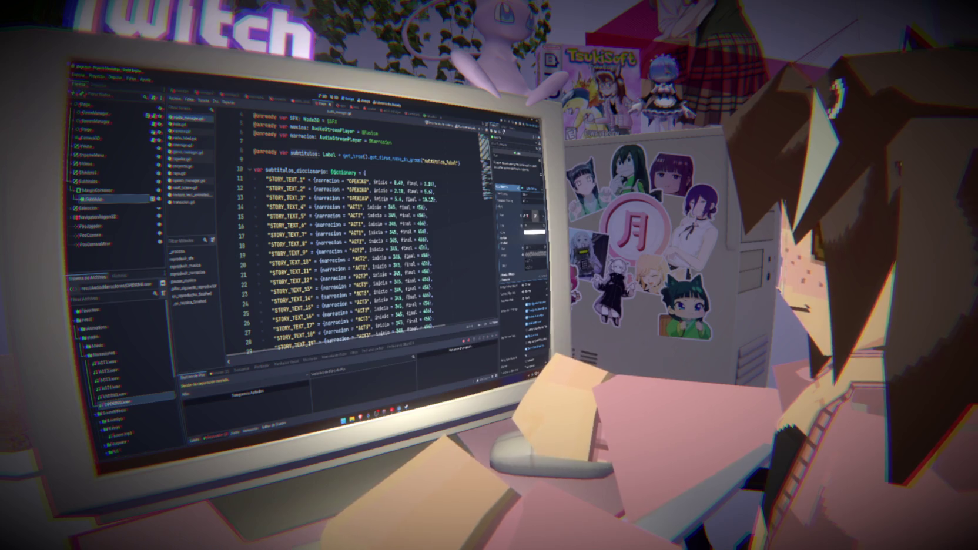
{"action": "left_click", "coordinate": [510, 127]}
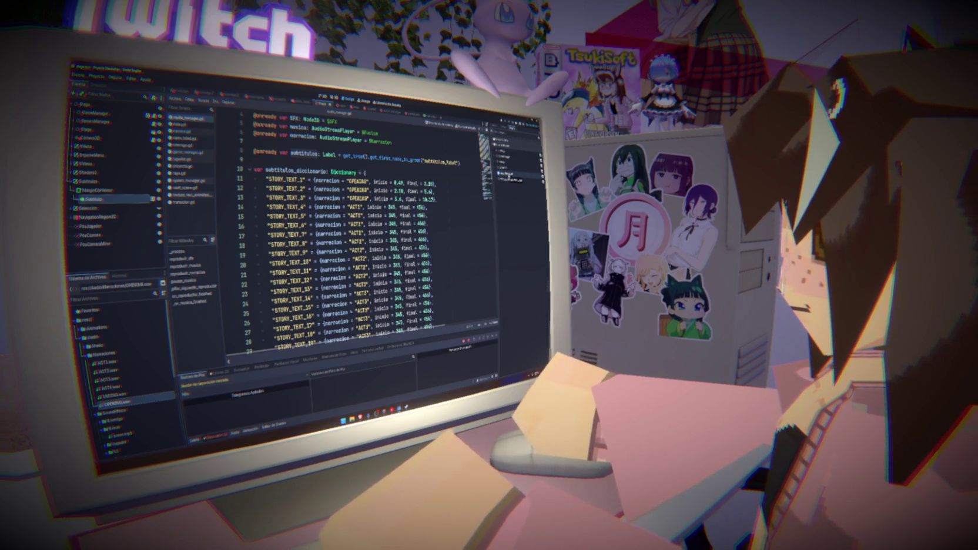
{"action": "left_click", "coordinate": [517, 174]}
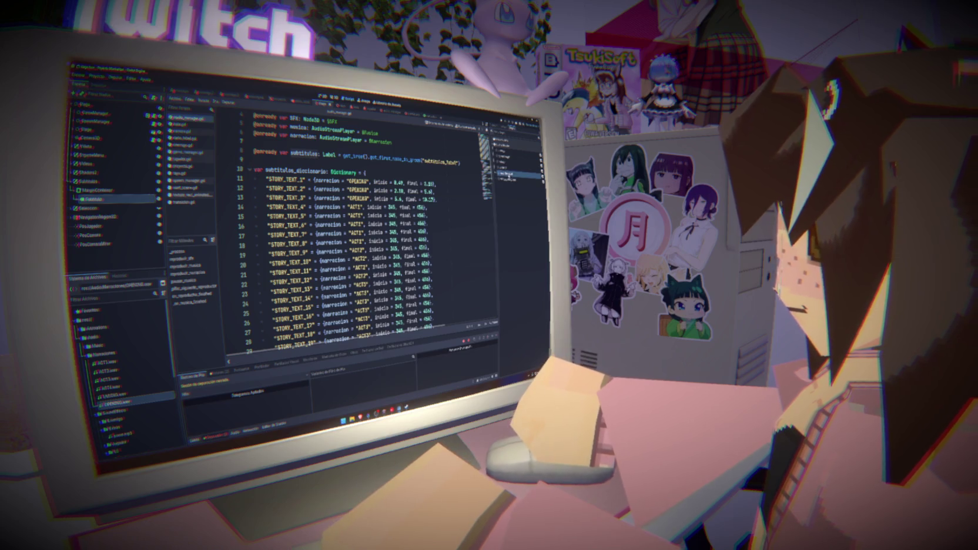
{"action": "left_click", "coordinate": [436, 174]}
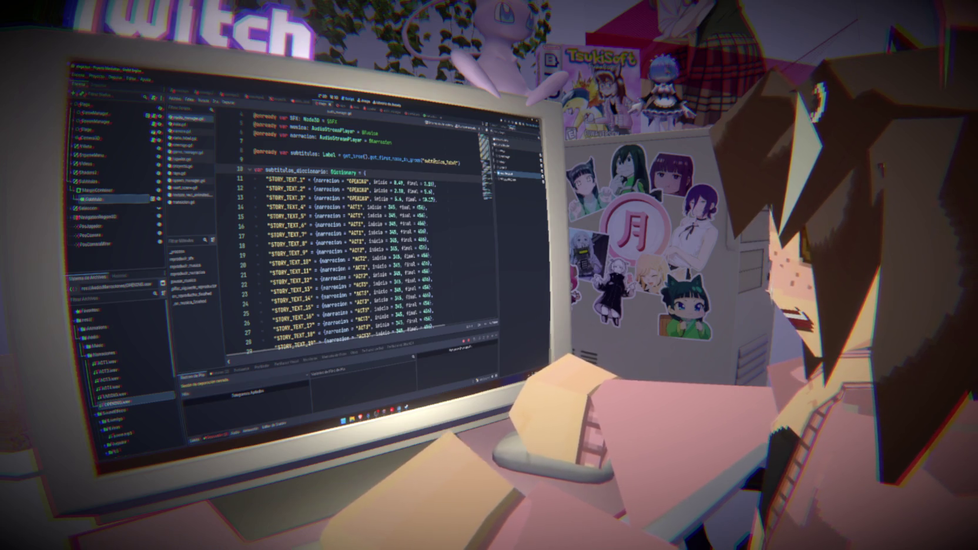
{"action": "left_click", "coordinate": [86, 200]}
{"action": "mouse_move", "coordinate": [446, 158]}
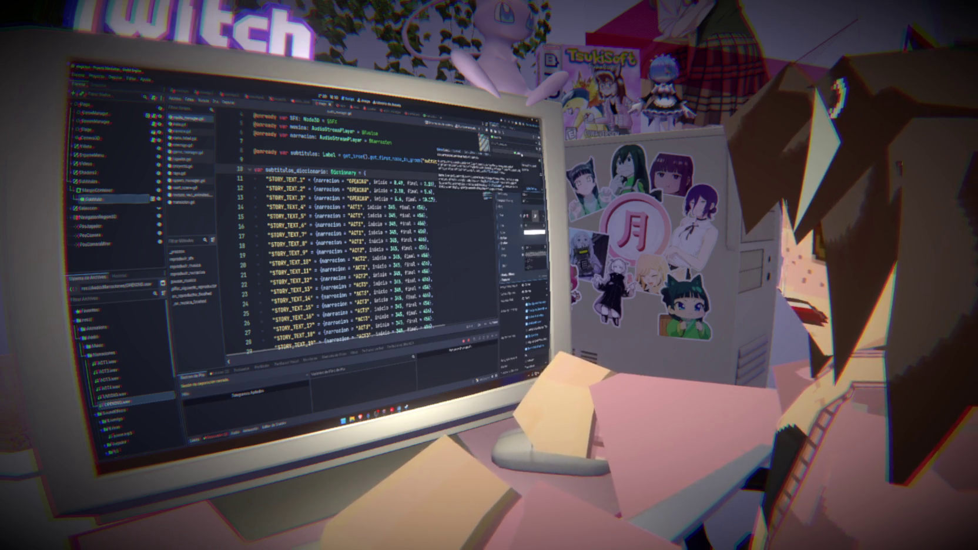
{"action": "mouse_move", "coordinate": [130, 202]}
{"action": "left_mouse_down"}
{"action": "mouse_move", "coordinate": [266, 169]}
{"action": "mouse_move", "coordinate": [359, 180]}
{"action": "left_mouse_up"}
{"action": "key", "text": "ctrl+s"}
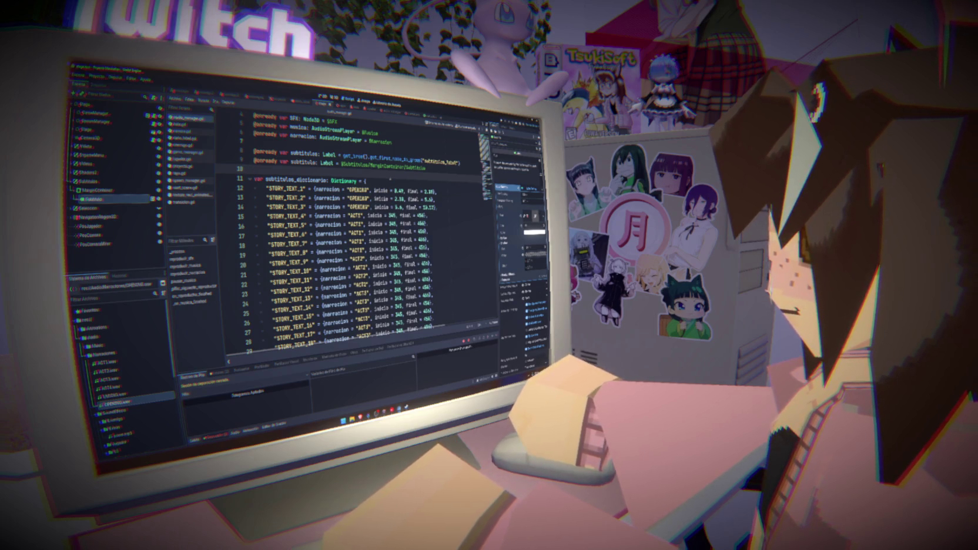
{"action": "mouse_move", "coordinate": [381, 166]}
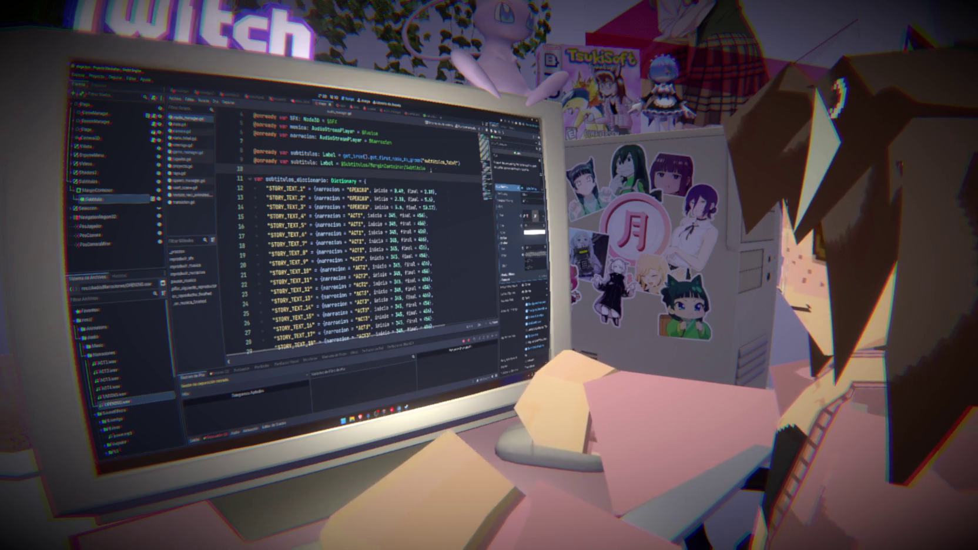
{"action": "left_click_drag", "start_coordinate": [431, 170], "coordinate": [252, 163]}
{"action": "key", "text": "BackSpace"}
{"action": "key", "text": "BackSpace"}
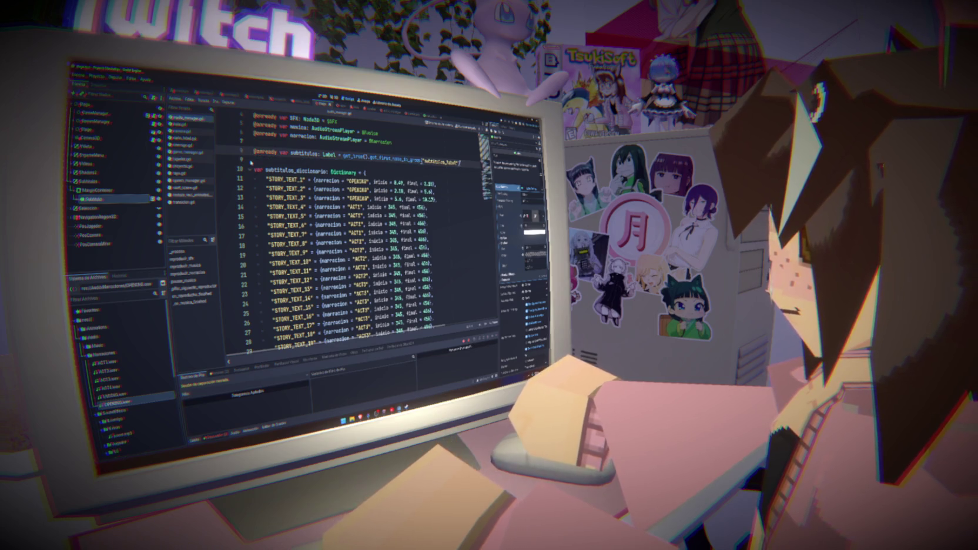
{"action": "mouse_move", "coordinate": [353, 154]}
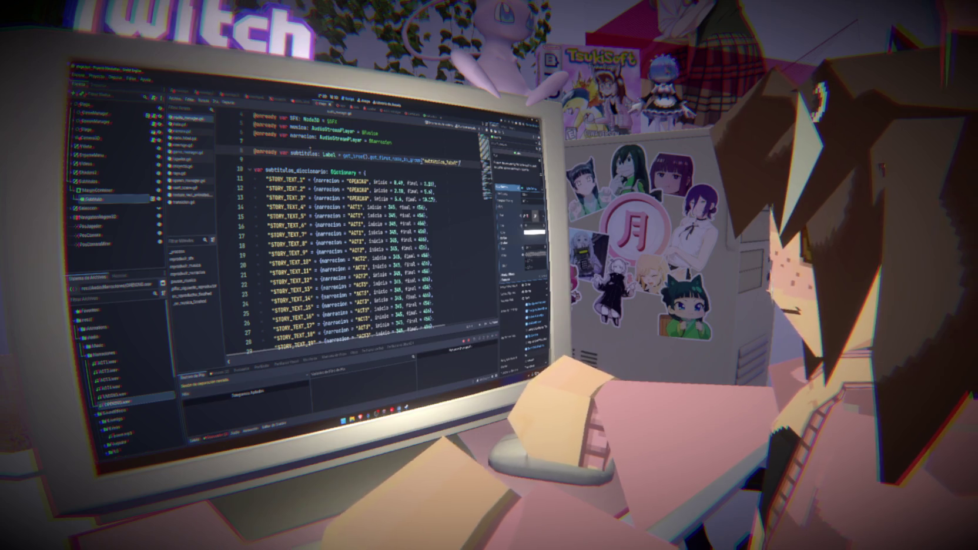
Review the subtitulos Label declaration and its get_first_node_in_group lookup and group name.
{"action": "double_click", "coordinate": [305, 153]}
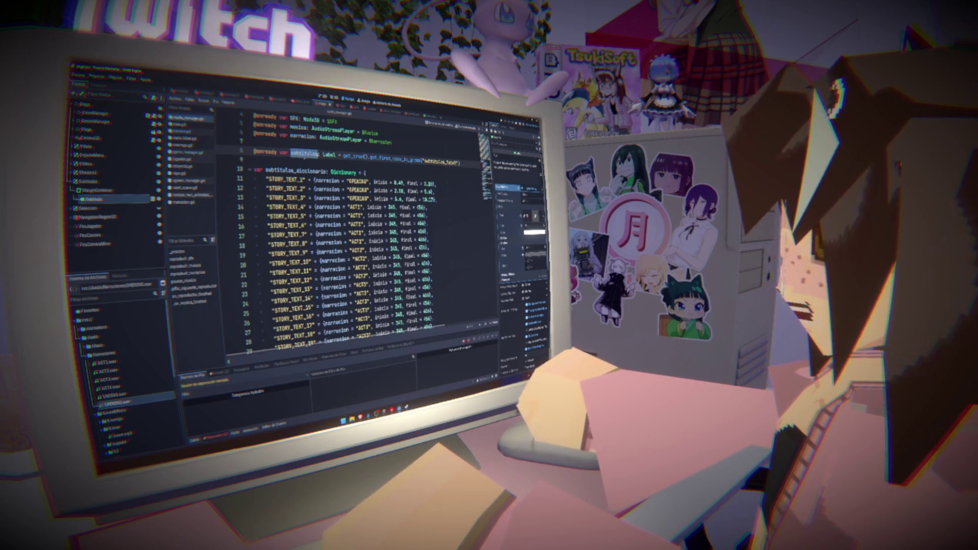
{"action": "double_click", "coordinate": [329, 154]}
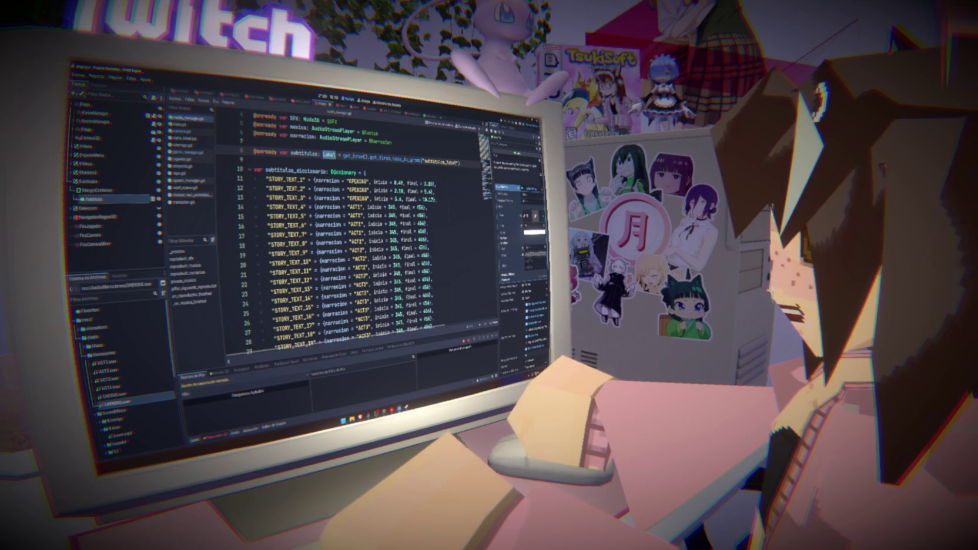
{"action": "double_click", "coordinate": [395, 161]}
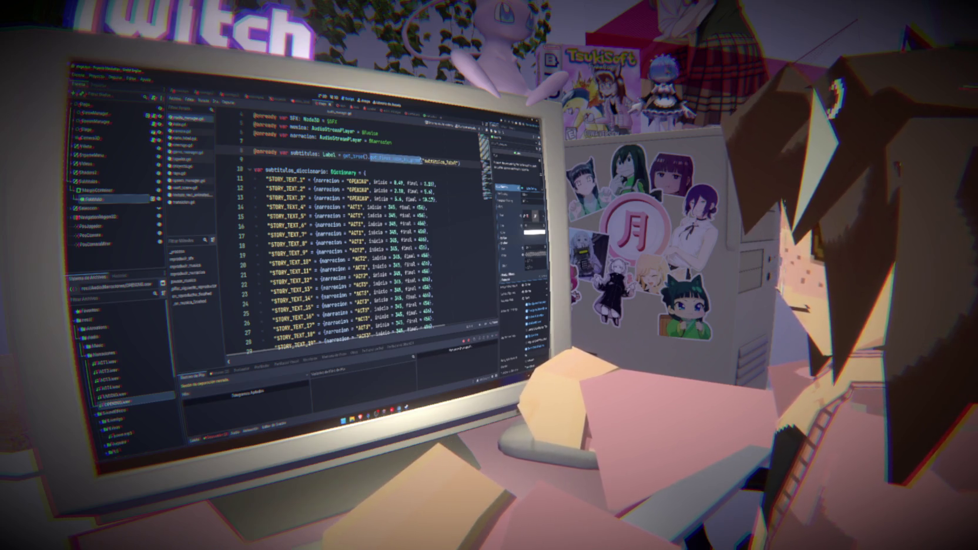
{"action": "double_click", "coordinate": [441, 162]}
Check the Subtitulo node's groups in the Node dock, then run the project.
{"action": "left_click", "coordinate": [513, 128]}
{"action": "left_click", "coordinate": [135, 199]}
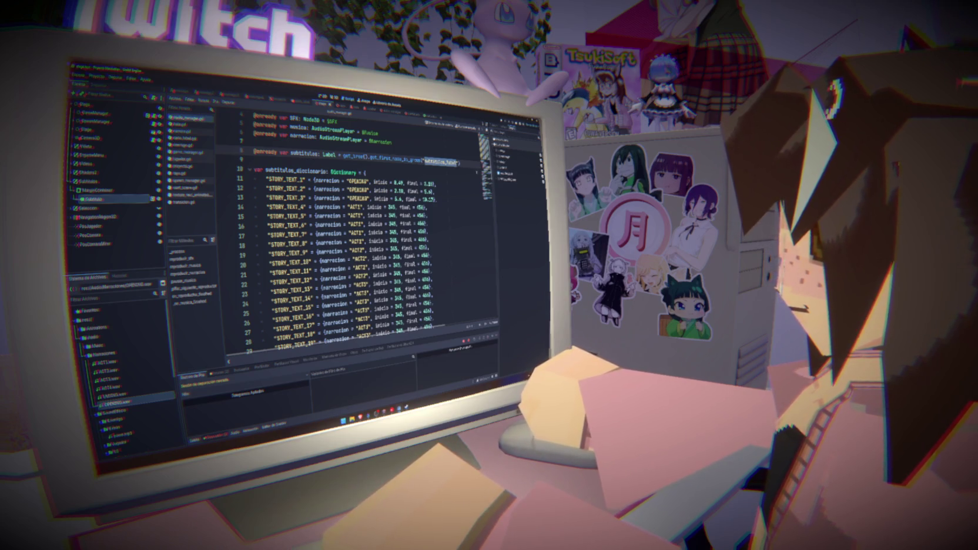
{"action": "key", "text": "Down"}
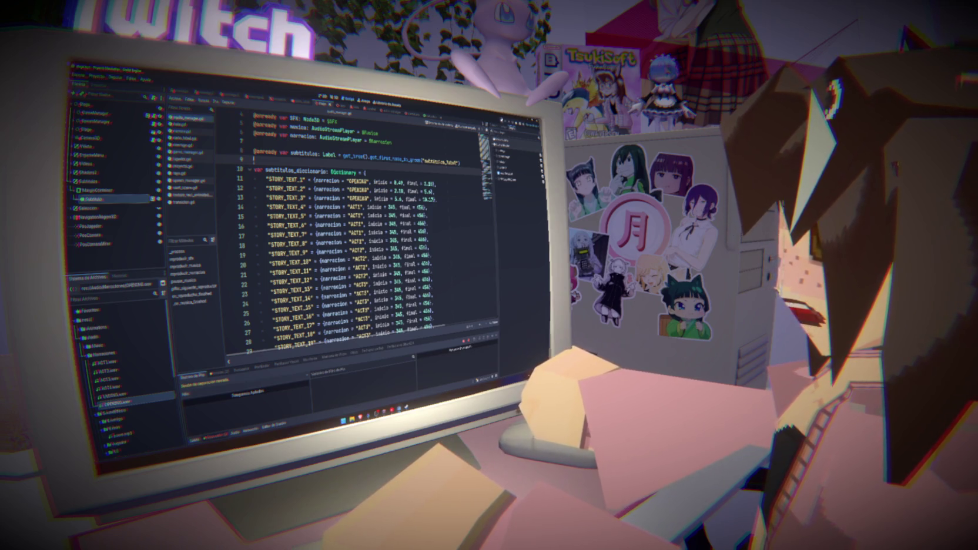
{"action": "key", "text": "F5"}
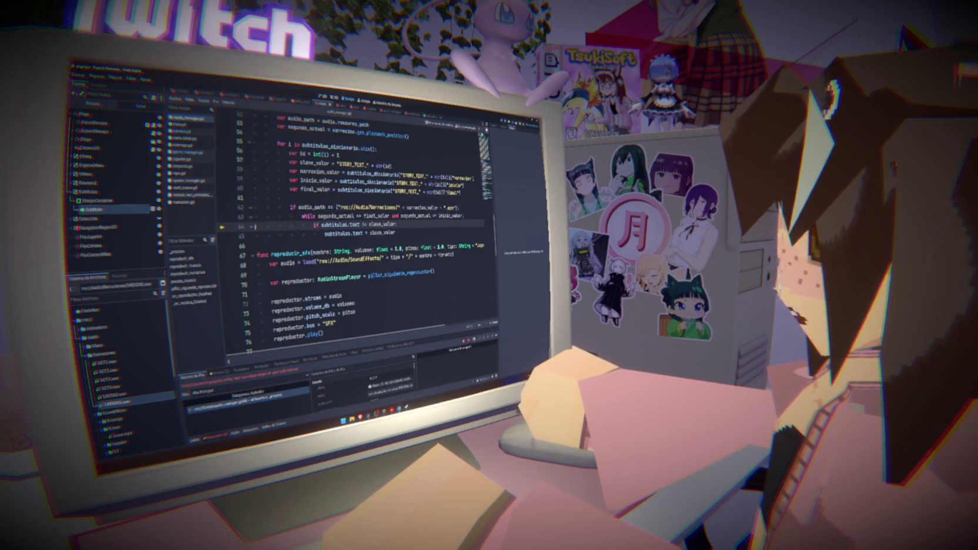
Append func set_subtitulos_label(label: Label) -> void: with body subtitulos = label at the script's end.
{"action": "scroll", "coordinate": [394, 190], "scroll_direction": "up", "scroll_amount": 15}
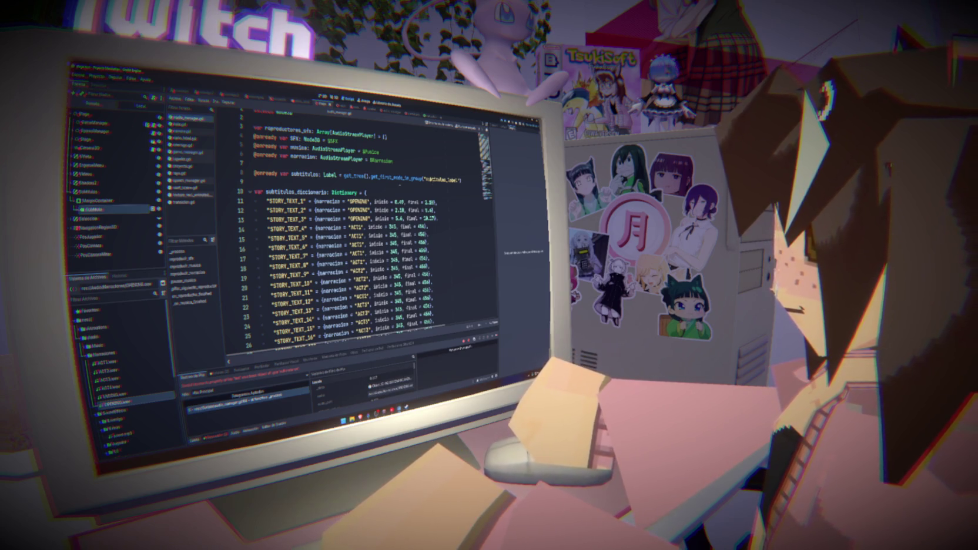
{"action": "left_click", "coordinate": [392, 183]}
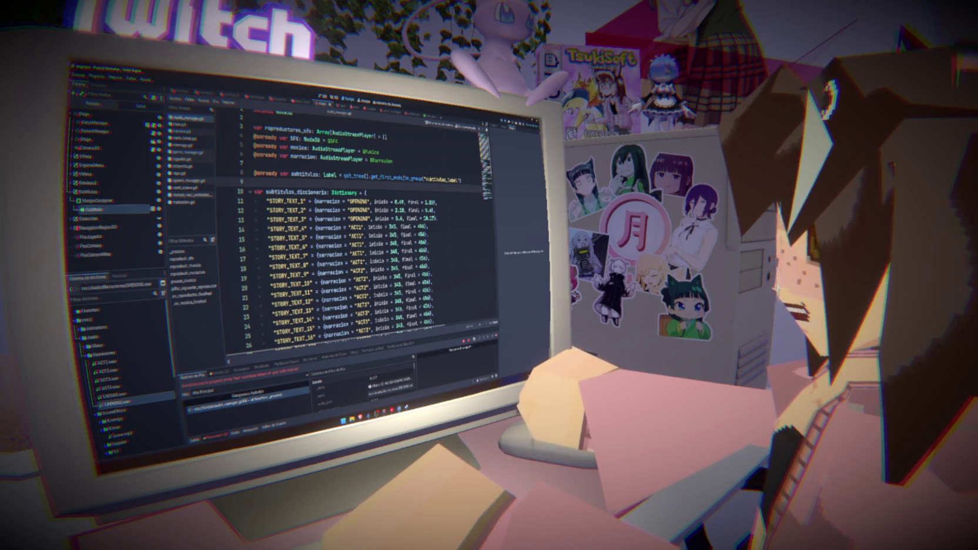
{"action": "double_click", "coordinate": [305, 174]}
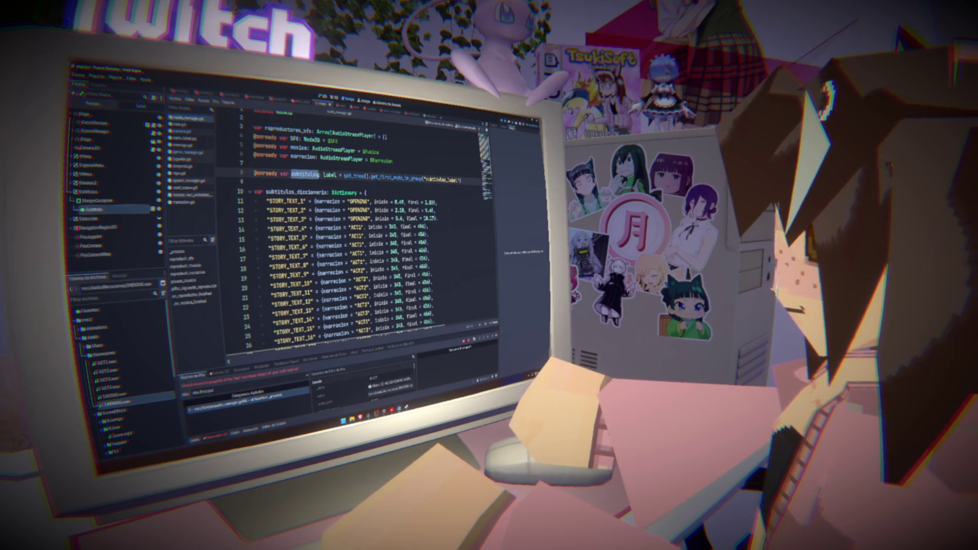
{"action": "scroll", "coordinate": [353, 235], "scroll_direction": "down", "scroll_amount": 20}
{"action": "left_click", "coordinate": [302, 339]}
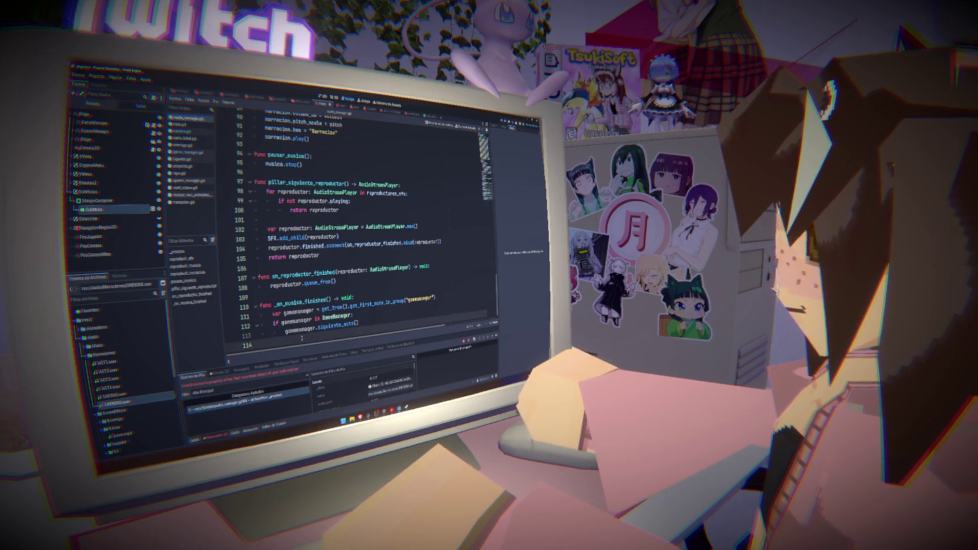
{"action": "key", "text": "Return"}
{"action": "key", "text": "Return"}
{"action": "type", "text": "func _se"}
{"action": "key", "text": "BackSpace"}
{"action": "key", "text": "BackSpace"}
{"action": "key", "text": "BackSpace"}
{"action": "type", "text": "set_subtitulos_lang"}
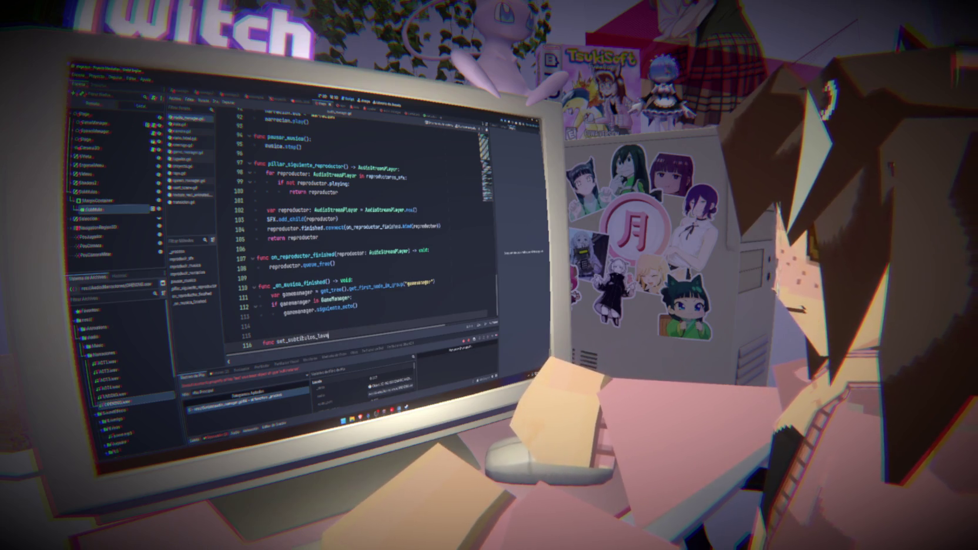
{"action": "type", "text": "l("}
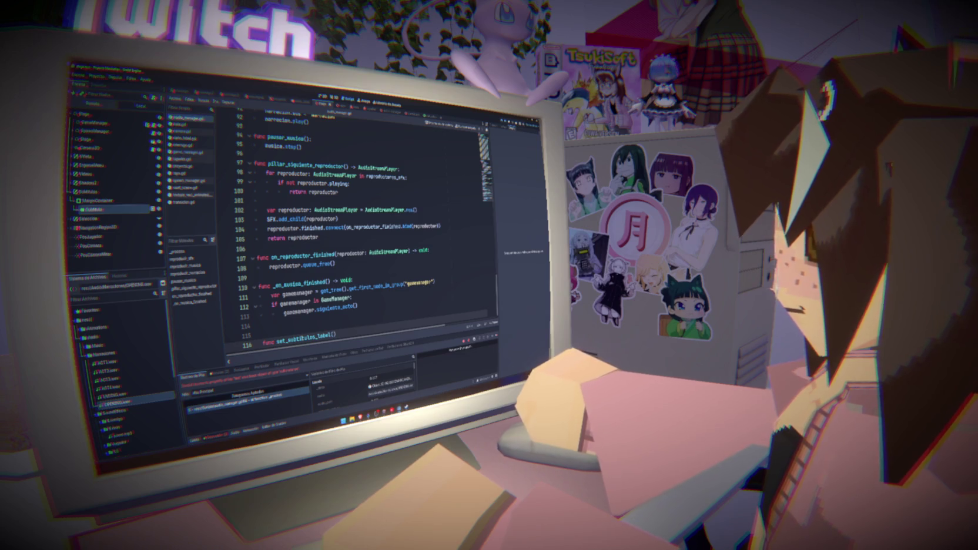
{"action": "type", "text": "label: "}
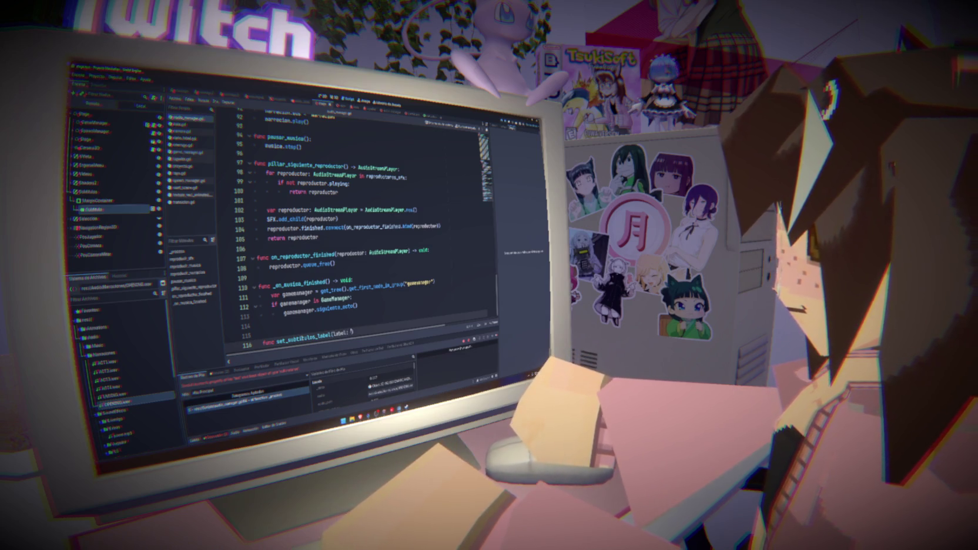
{"action": "type", "text": "Label"}
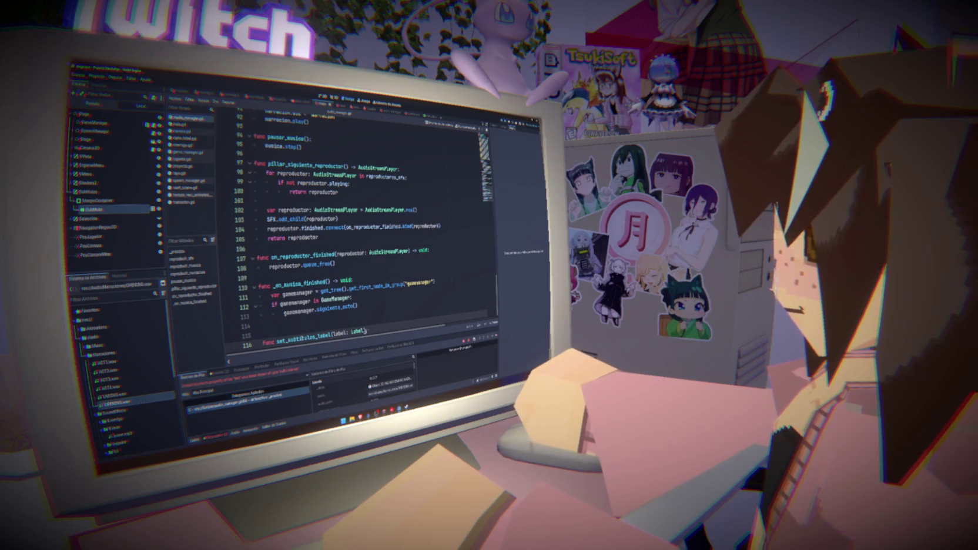
{"action": "type", "text": "> void:"}
{"action": "key", "text": "Return"}
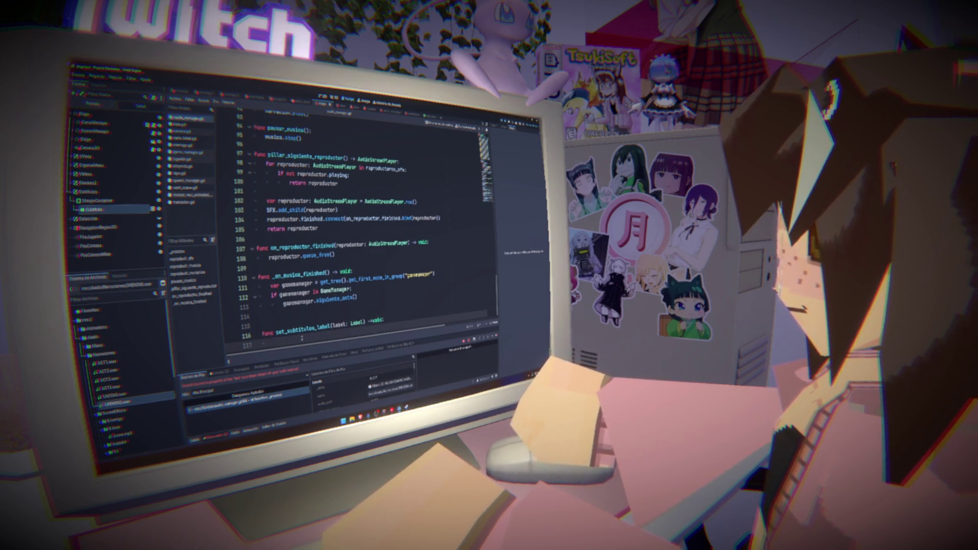
{"action": "type", "text": "sub"}
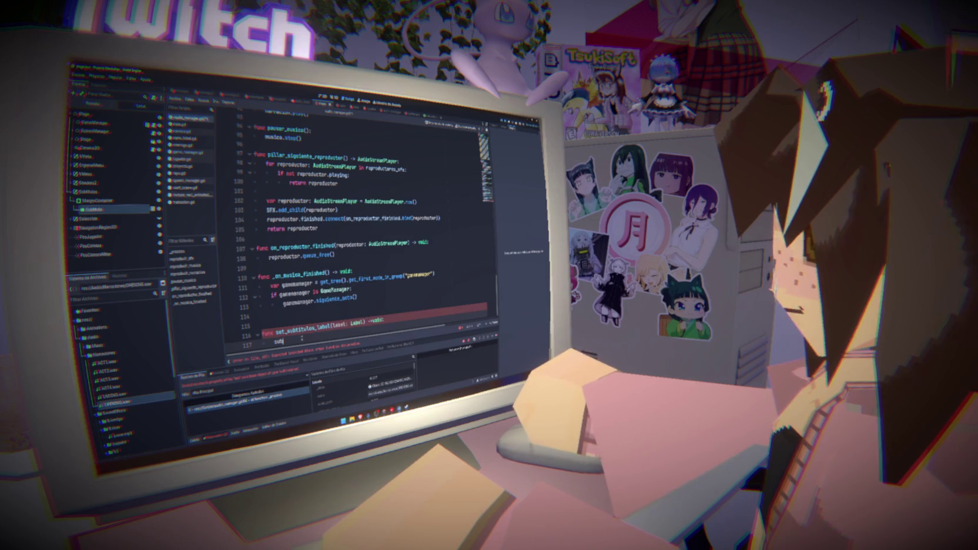
{"action": "type", "text": "titulos.la"}
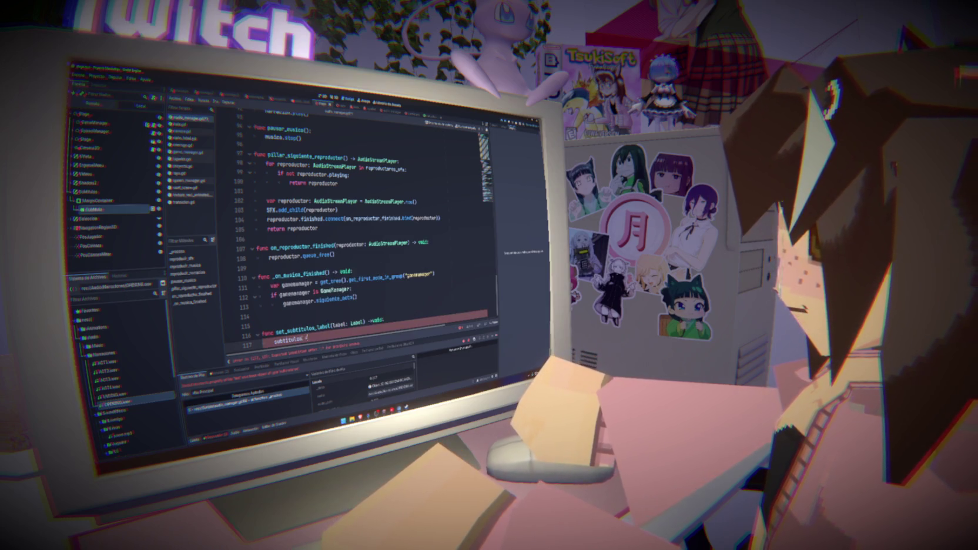
{"action": "type", "text": "bel"}
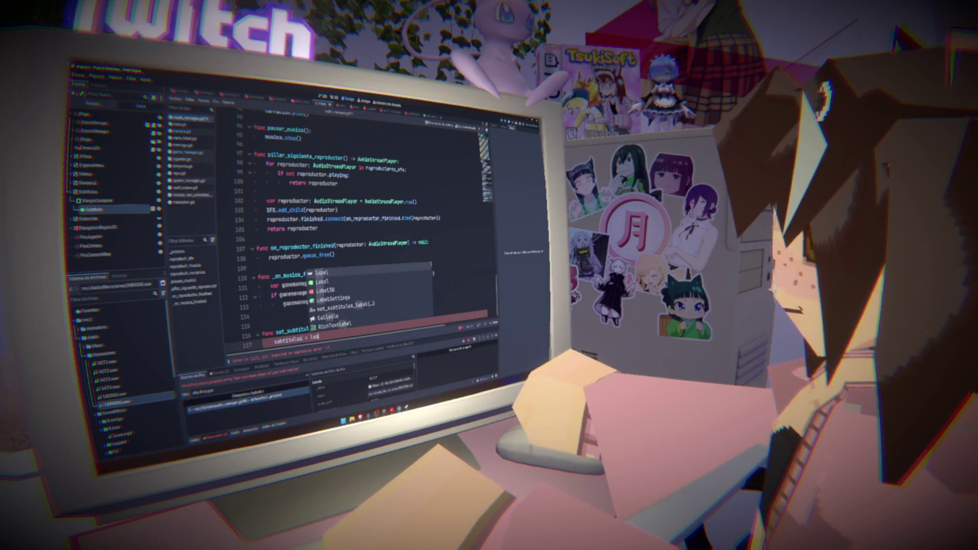
{"action": "key", "text": "Escape"}
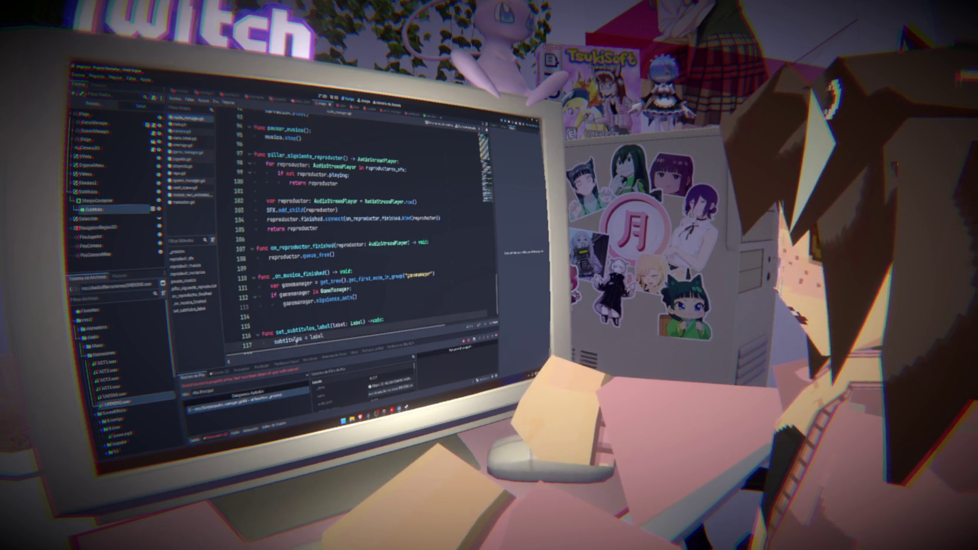
Remove the blank line above the new function and select the node lookup in the subtitulos declaration.
{"action": "double_click", "coordinate": [312, 327]}
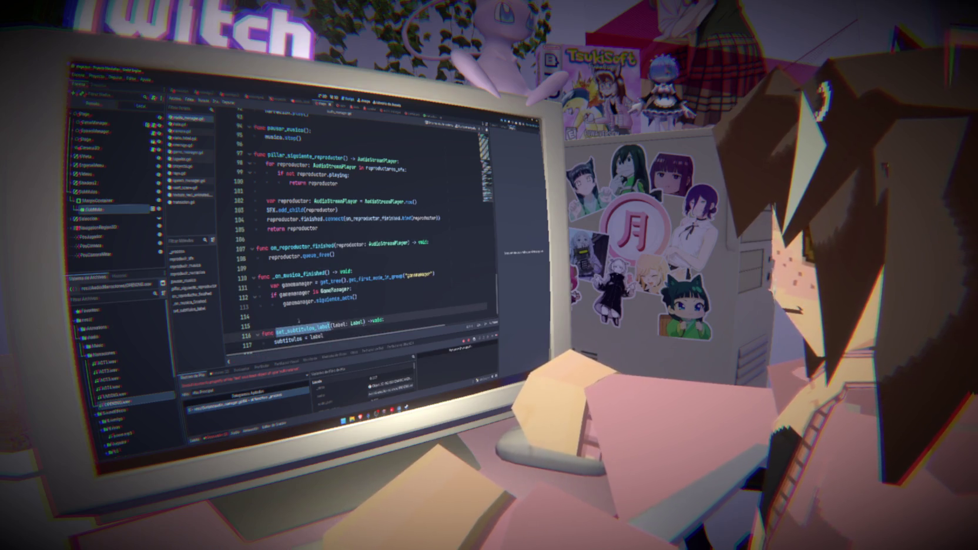
{"action": "left_click", "coordinate": [299, 322]}
{"action": "key", "text": "BackSpace"}
{"action": "double_click", "coordinate": [301, 322]}
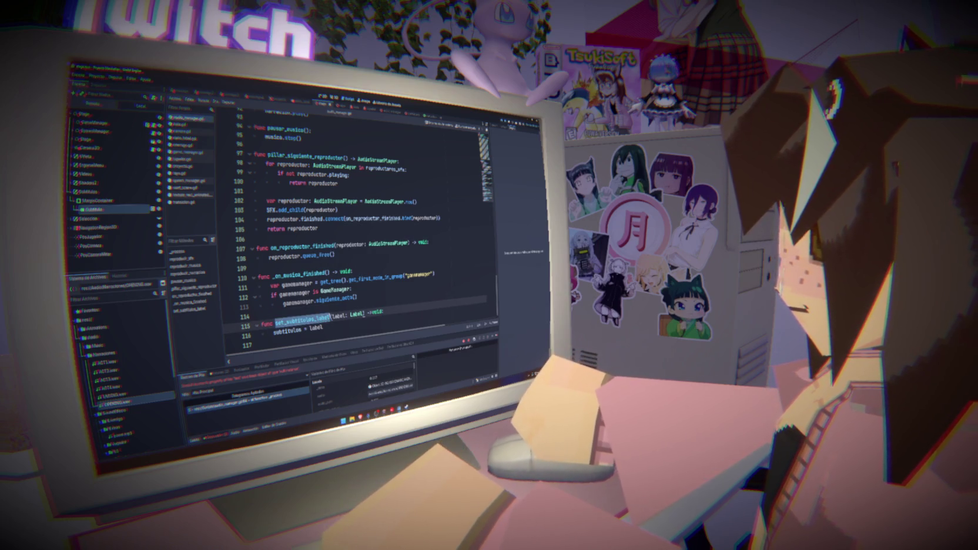
{"action": "scroll", "coordinate": [281, 304], "scroll_direction": "up", "scroll_amount": 5}
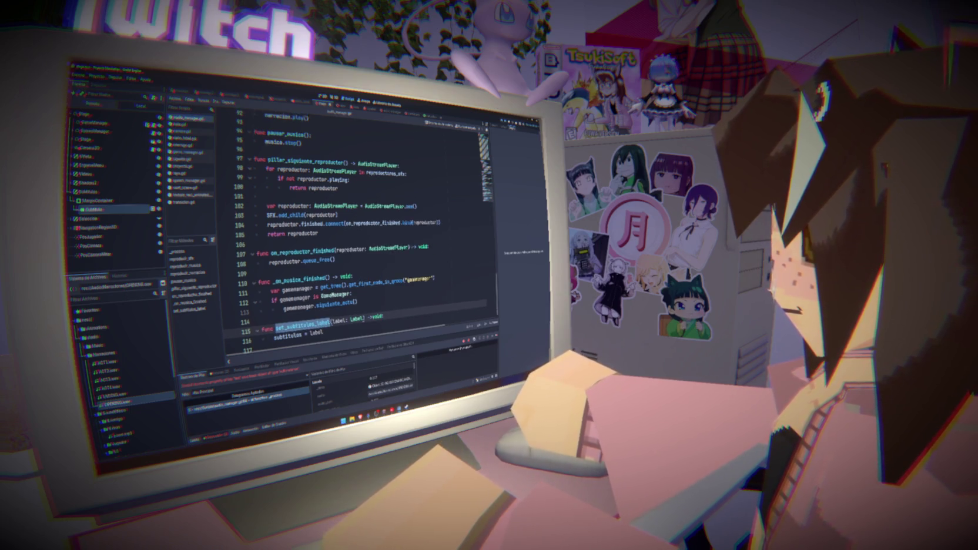
{"action": "scroll", "coordinate": [352, 235], "scroll_direction": "up", "scroll_amount": 20}
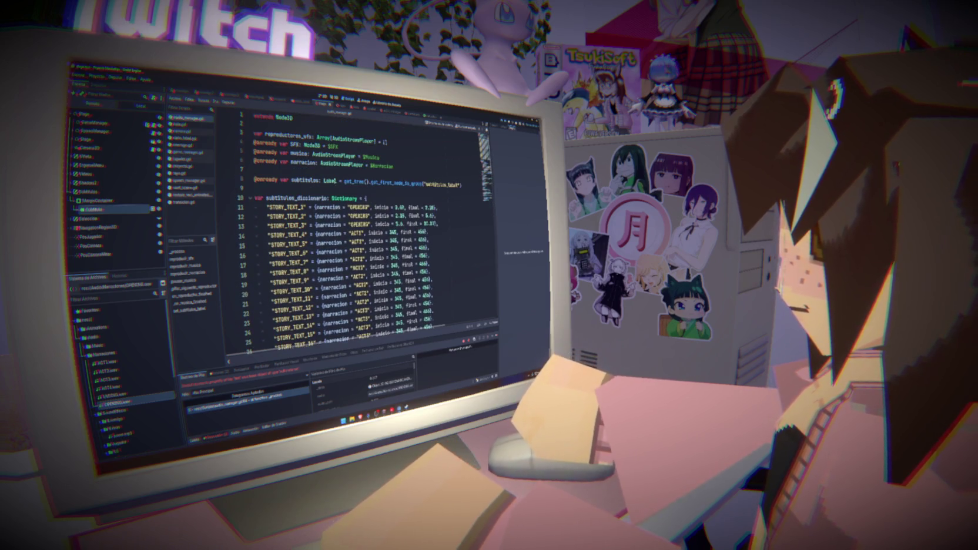
{"action": "left_click_drag", "start_coordinate": [322, 181], "coordinate": [462, 185]}
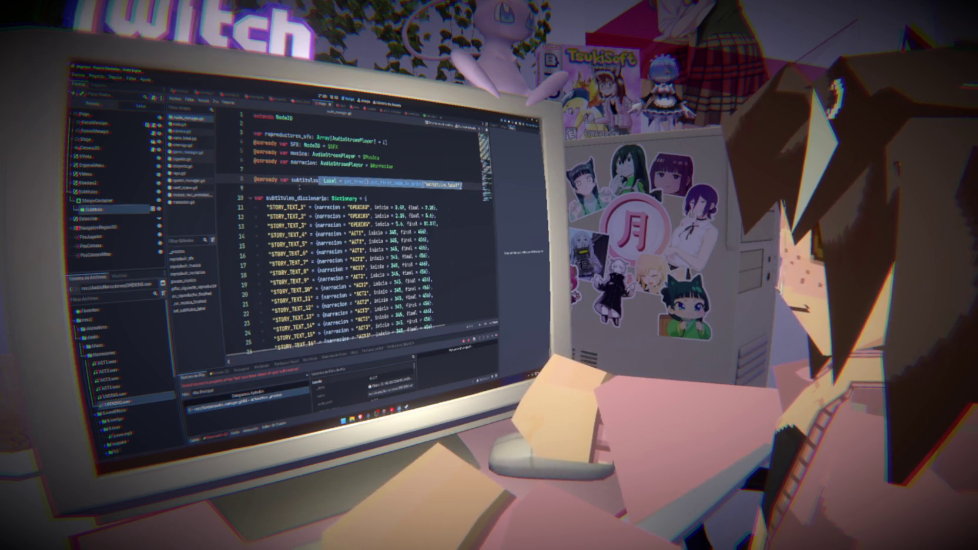
Strip the node lookup and Label type from the subtitulos declaration.
{"action": "key", "text": "End"}
{"action": "key", "text": "ctrl+BackSpace"}
{"action": "key", "text": "ctrl+BackSpace"}
{"action": "key", "text": "ctrl+BackSpace"}
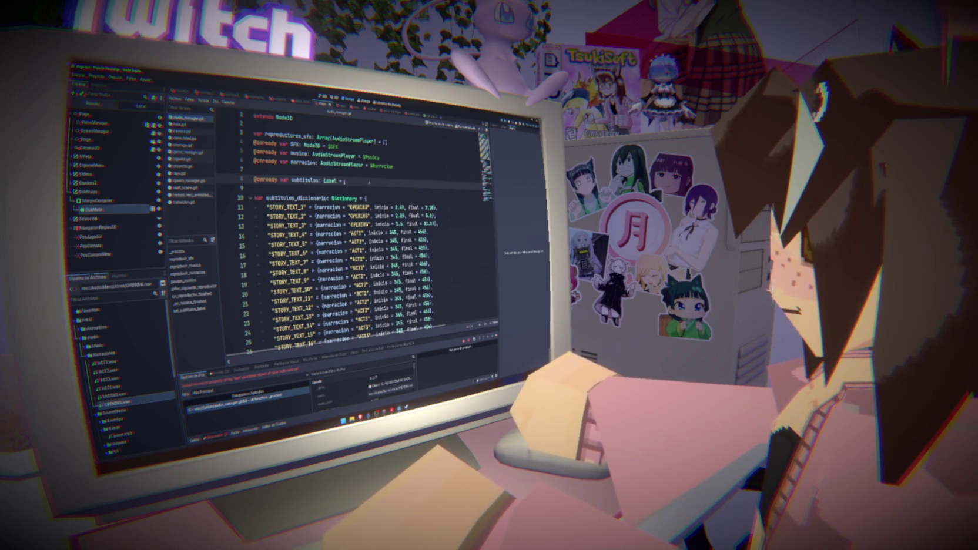
{"action": "key", "text": "ctrl+BackSpace"}
{"action": "key", "text": "ctrl+BackSpace"}
{"action": "key", "text": "ctrl+BackSpace"}
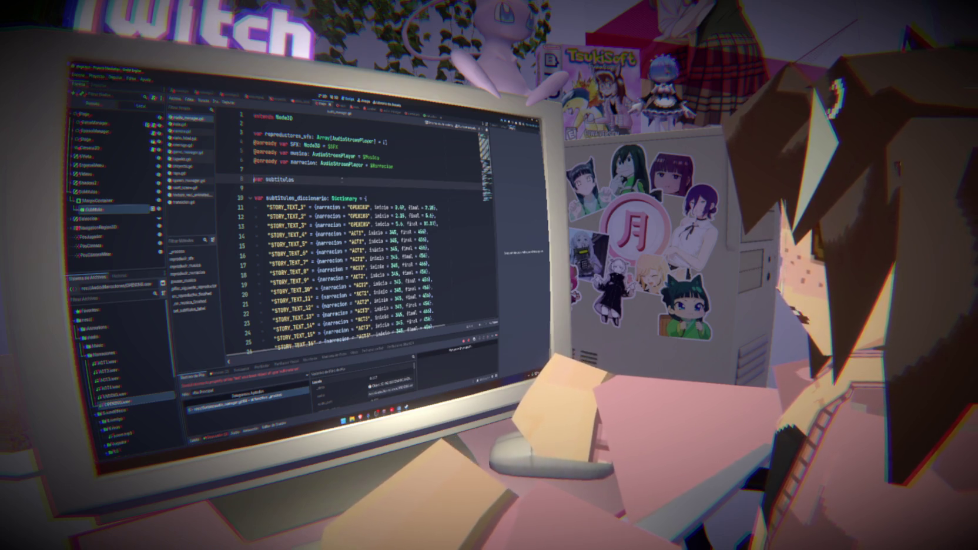
In game_manager.gd's _ready, pass the subtitulos_label group node to AudioManager.set_subtitulos_label, then run the project.
{"action": "left_click", "coordinate": [187, 152]}
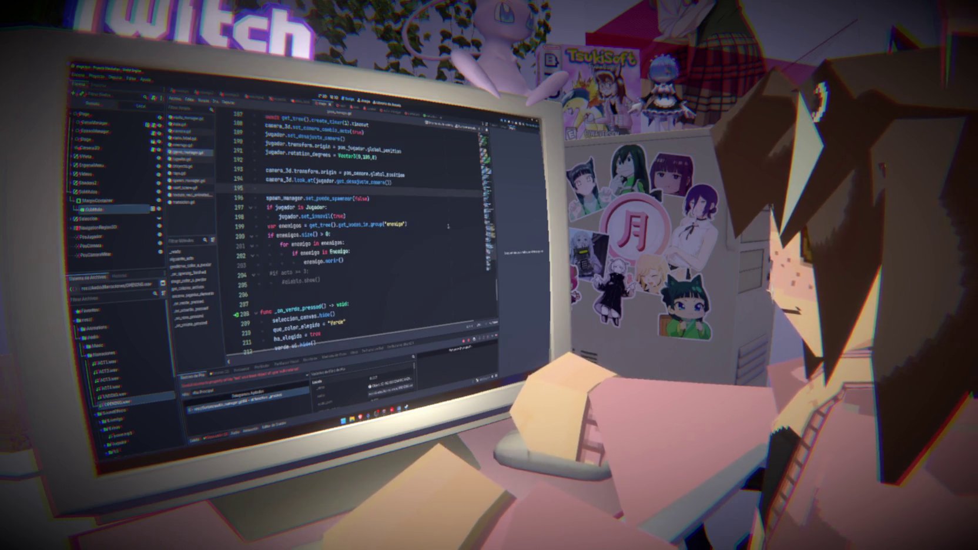
{"action": "scroll", "coordinate": [448, 225], "scroll_direction": "up", "scroll_amount": 2}
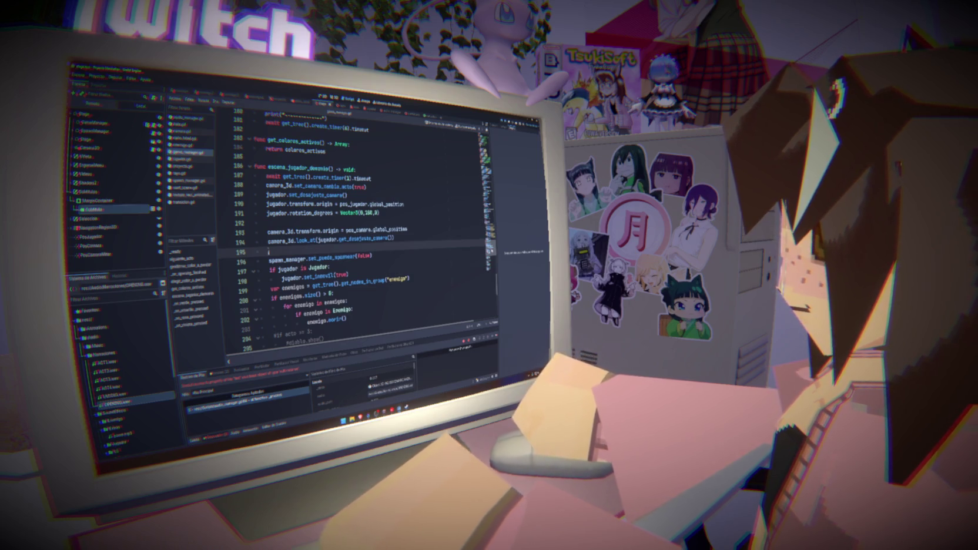
{"action": "left_click", "coordinate": [176, 251]}
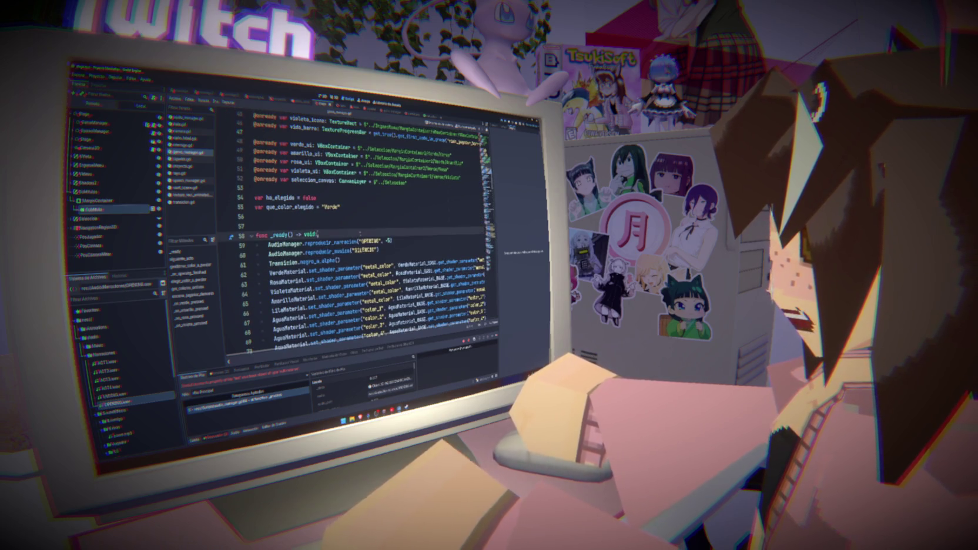
{"action": "key", "text": "Return"}
{"action": "type", "text": "get_tree().get_first_node_in_group(\"subtitles_label\")"}
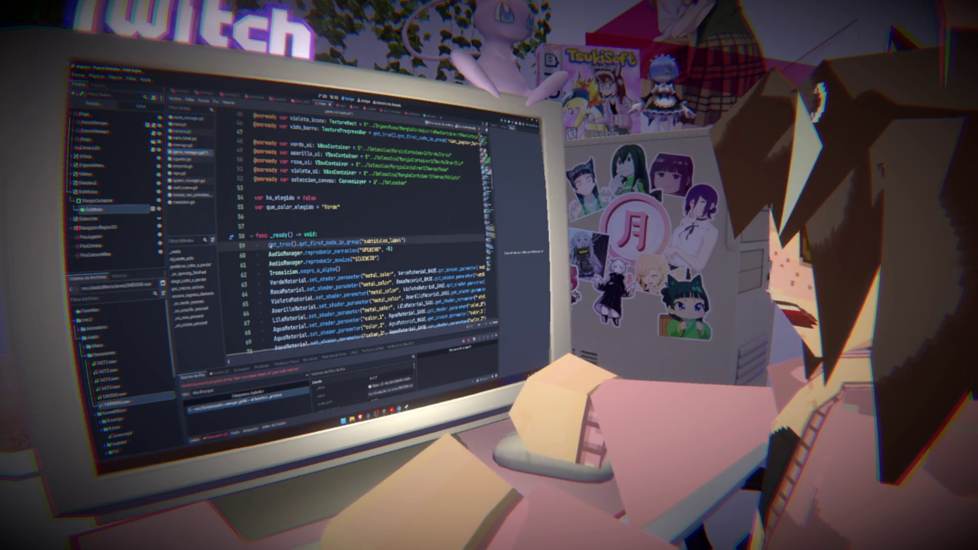
{"action": "type", "text": "Audio"}
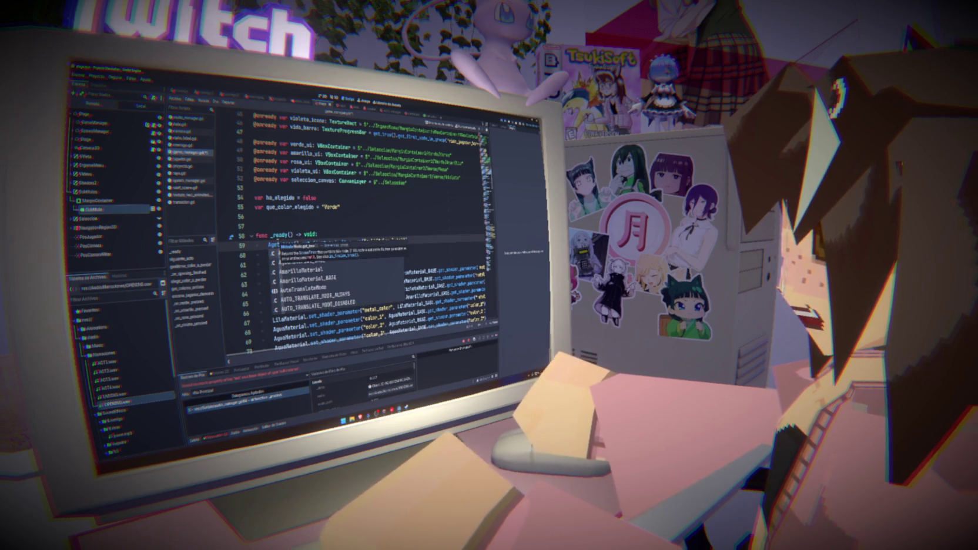
{"action": "type", "text": "Manager.set"}
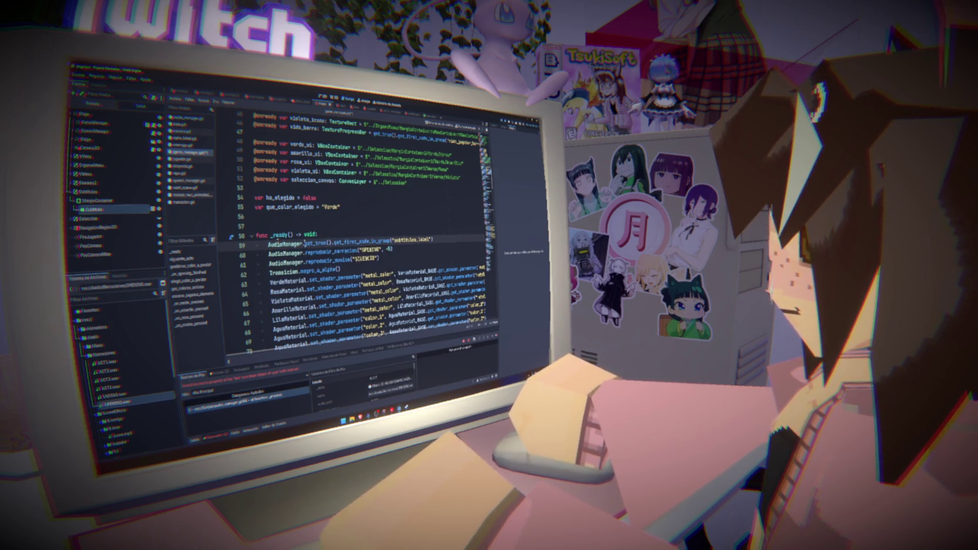
{"action": "key", "text": "Return"}
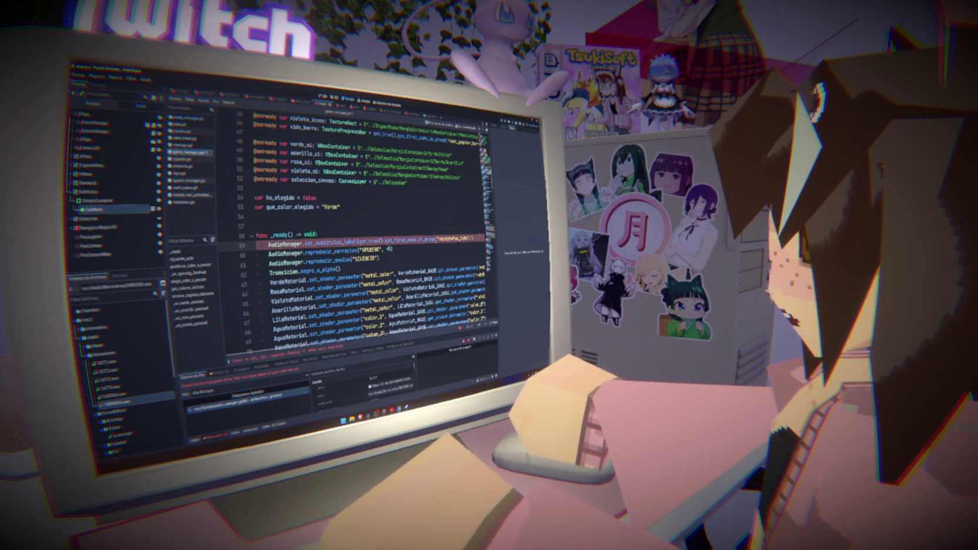
{"action": "key", "text": "F5"}
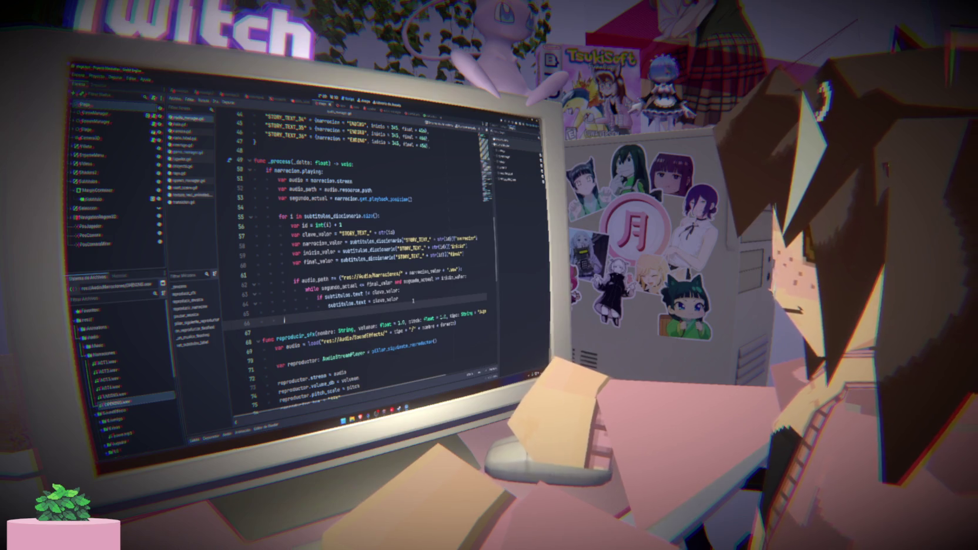
Add an indented break inside the subtitle while loop, then run and stop the game.
{"action": "type", "text": "break"}
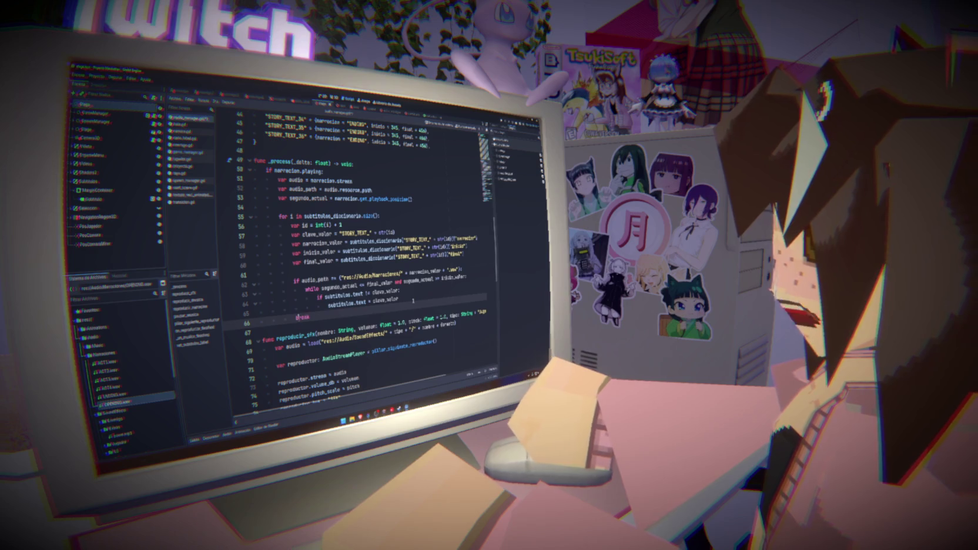
{"action": "key", "text": "Tab"}
{"action": "key", "text": "F5"}
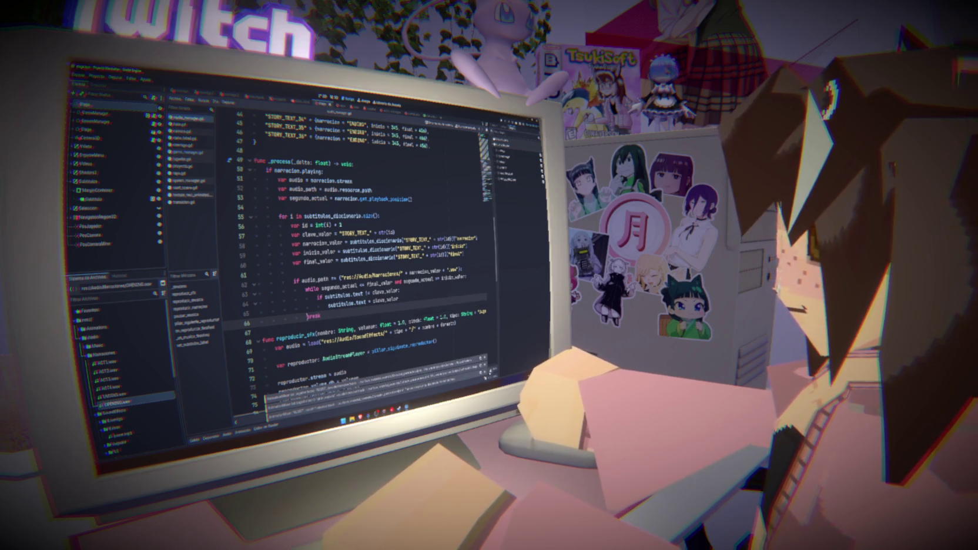
{"action": "key", "text": "F8"}
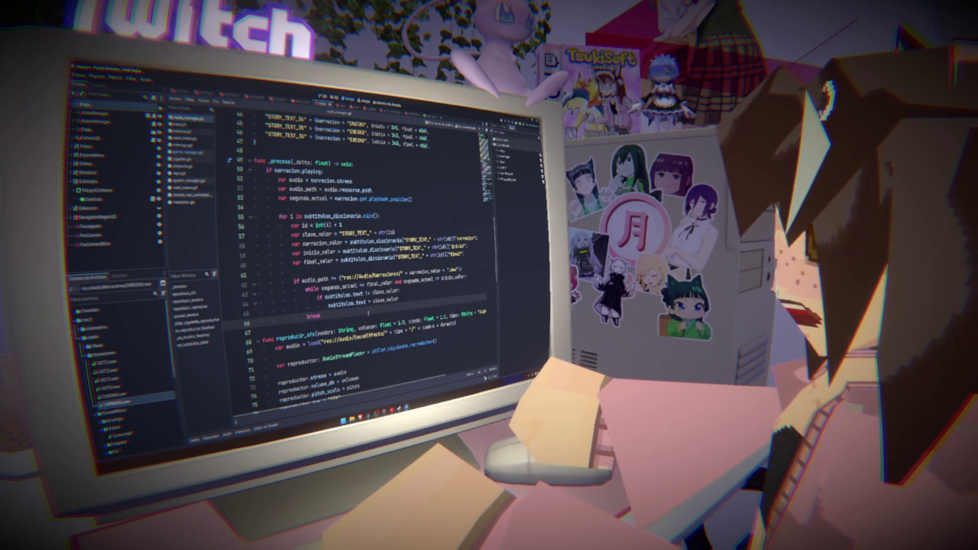
Open a new line after the subtitulos.text = clave_valor assignment.
{"action": "left_click", "coordinate": [353, 274]}
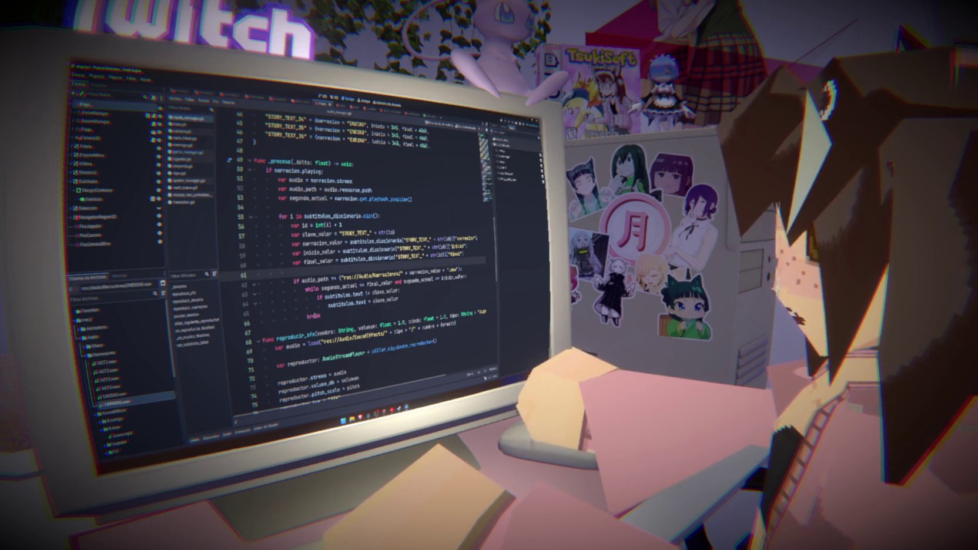
{"action": "left_click", "coordinate": [353, 318]}
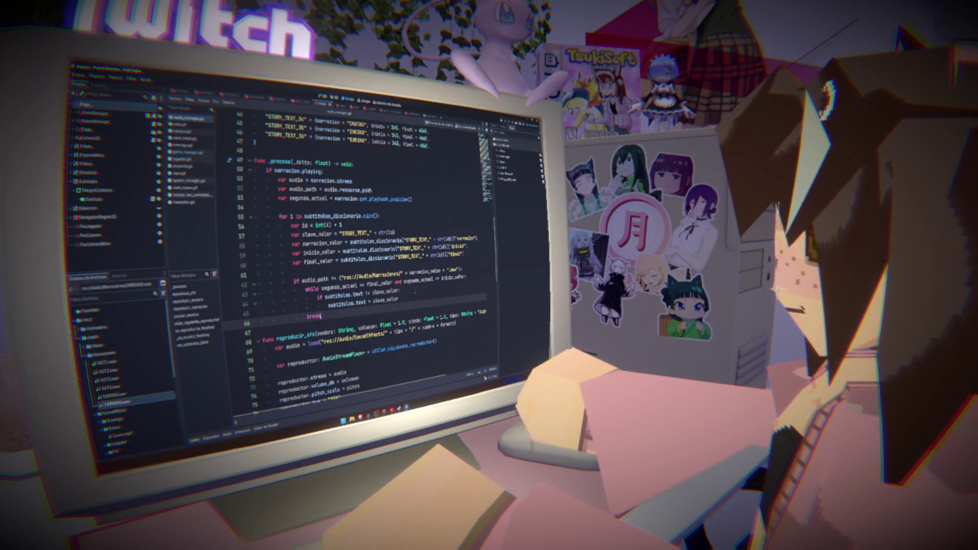
{"action": "left_click", "coordinate": [415, 297]}
{"action": "key", "text": "Return"}
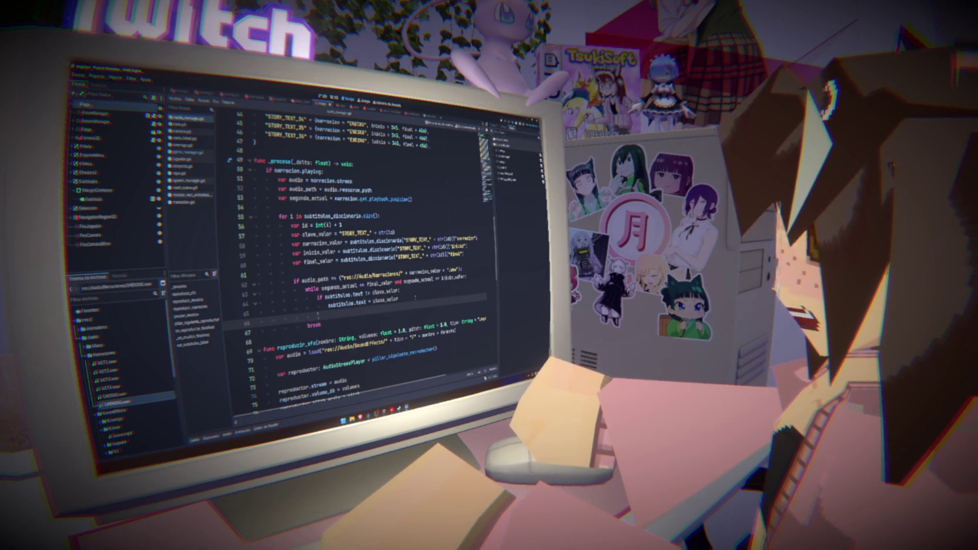
Insert await get_tree().create_timer(.1).timeout after the subtitle assignment and run the game.
{"action": "type", "text": "await"}
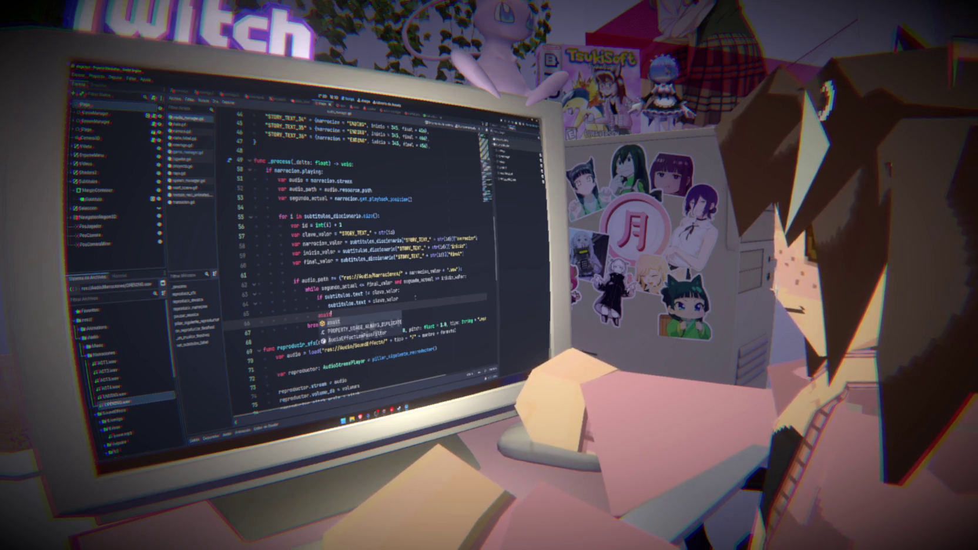
{"action": "type", "text": " get_"}
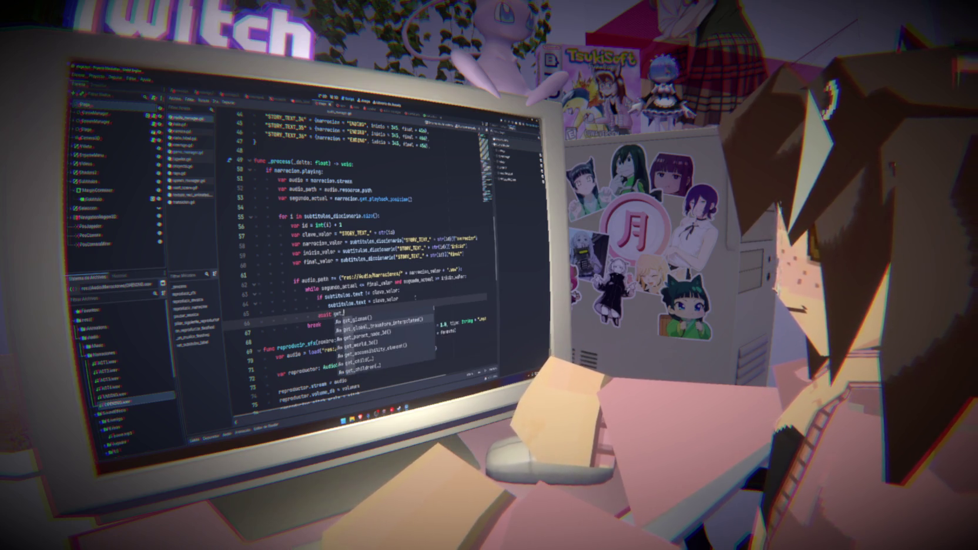
{"action": "type", "text": "tree()."}
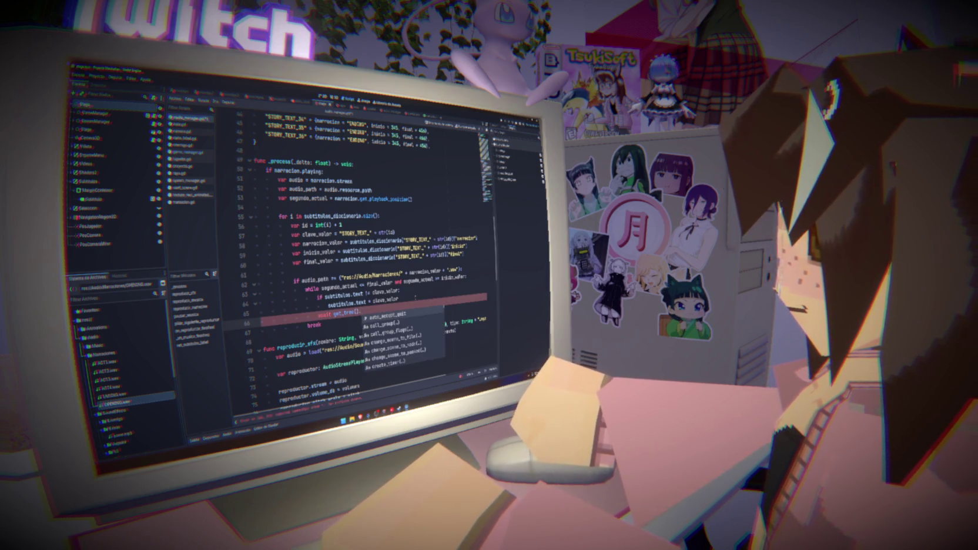
{"action": "type", "text": "create_timer(."}
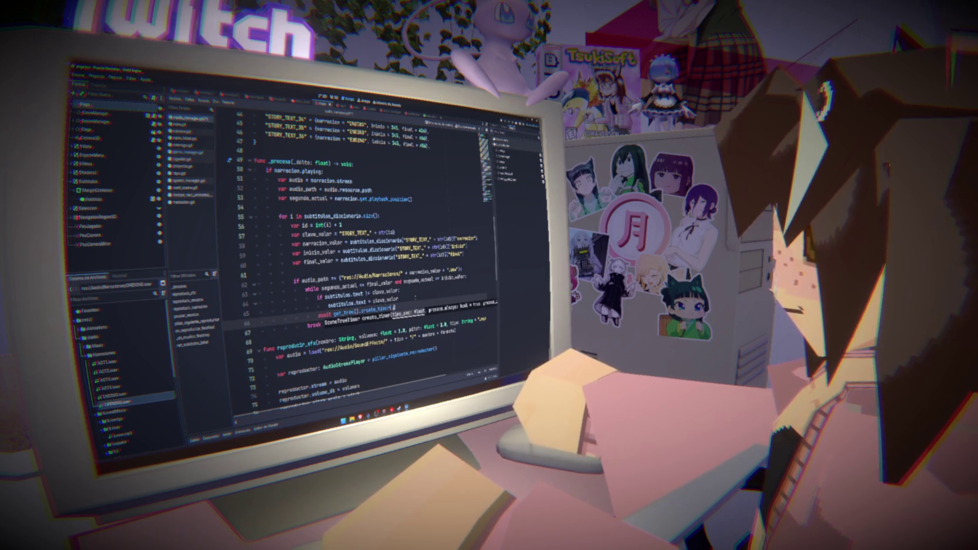
{"action": "type", "text": "1).timeout"}
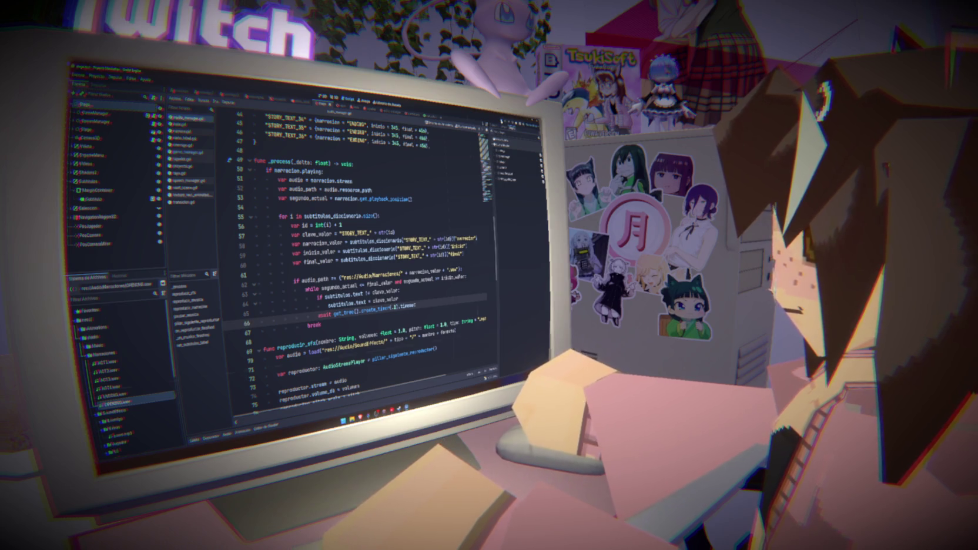
{"action": "key", "text": "F5"}
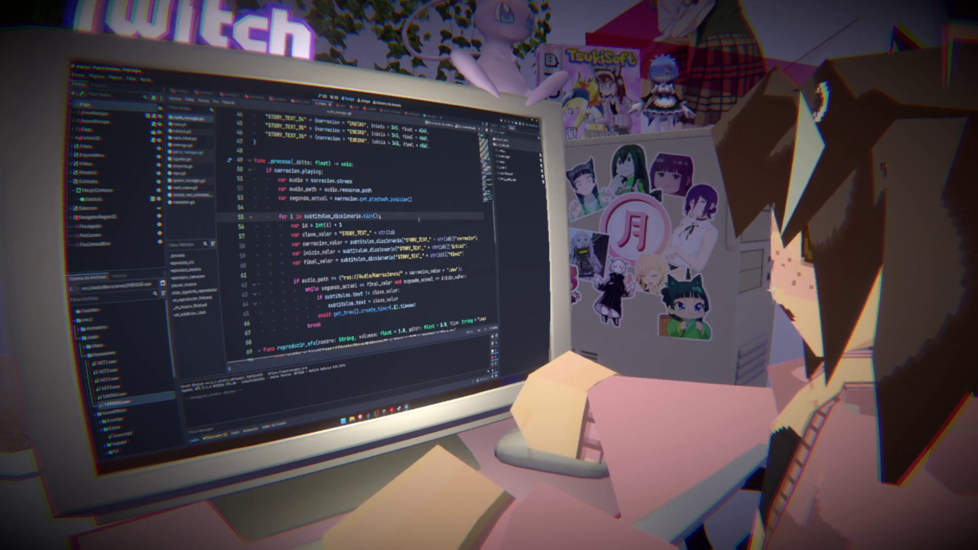
Delete the break after the timer await, rerun the game, and select the _process body.
{"action": "left_click", "coordinate": [411, 278]}
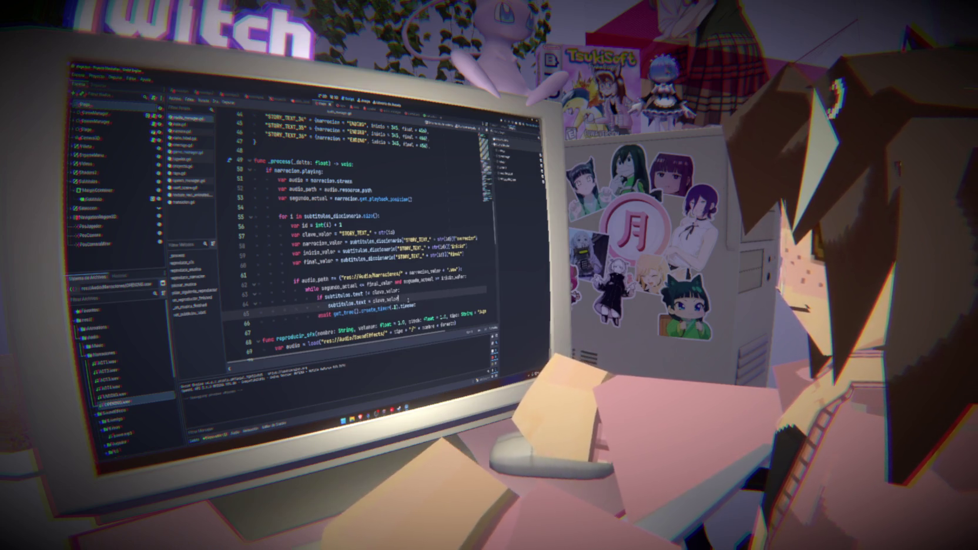
{"action": "scroll", "coordinate": [352, 235], "scroll_direction": "up", "scroll_amount": 13}
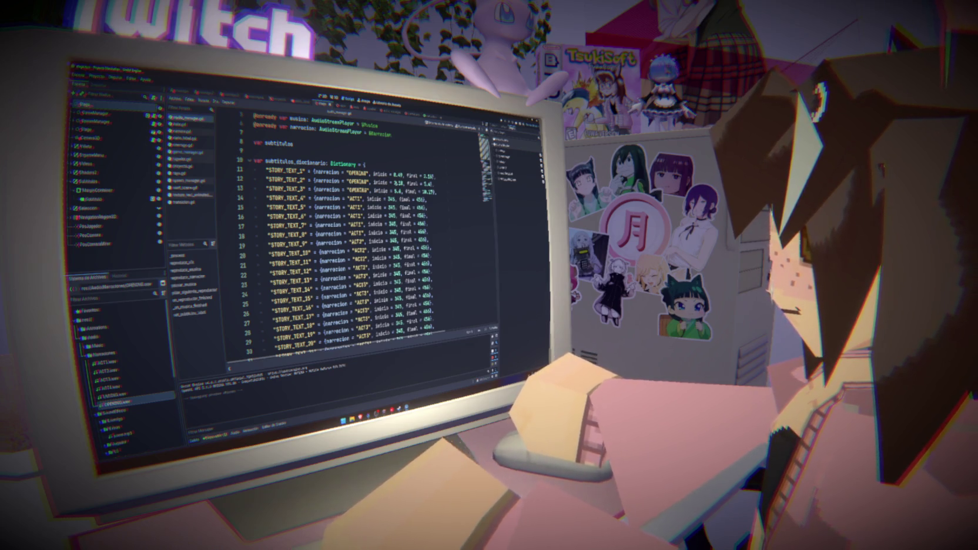
{"action": "scroll", "coordinate": [394, 182], "scroll_direction": "down", "scroll_amount": 14}
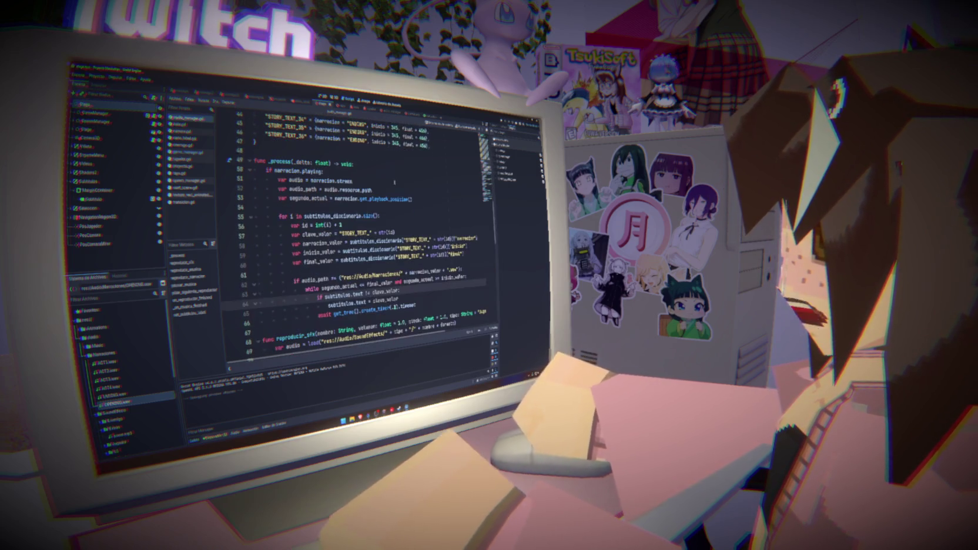
{"action": "key", "text": "F5"}
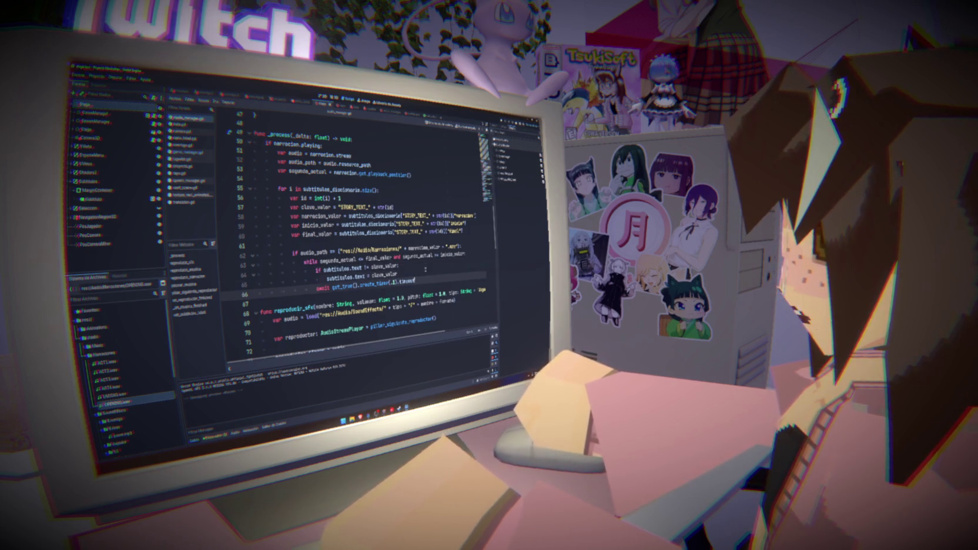
{"action": "mouse_move", "coordinate": [415, 281]}
{"action": "left_mouse_down"}
{"action": "mouse_move", "coordinate": [294, 250]}
{"action": "mouse_move", "coordinate": [253, 200]}
{"action": "left_mouse_up"}
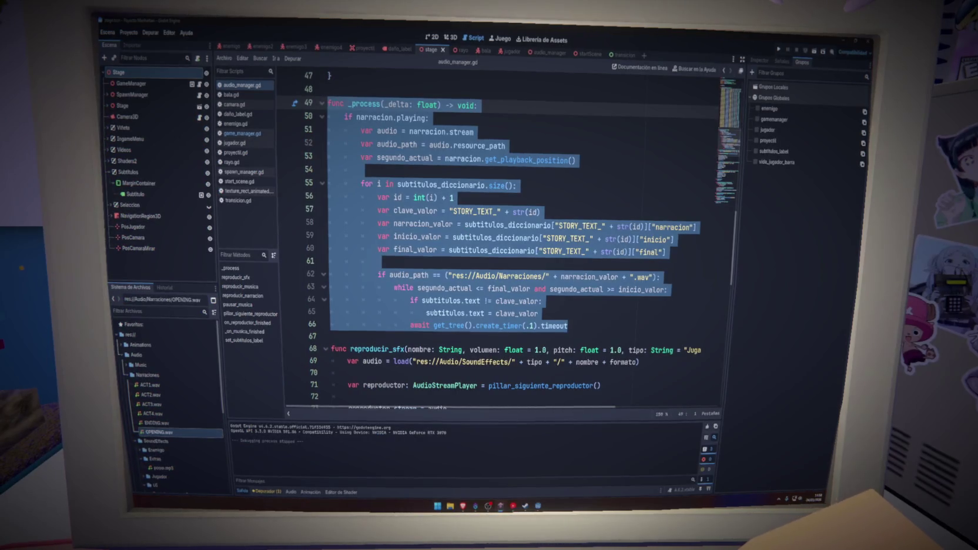
Save the scene and script with Ctrl+S and shrink the script text size.
{"action": "left_click", "coordinate": [604, 333]}
{"action": "key", "text": "ctrl+s"}
{"action": "key", "text": "Up"}
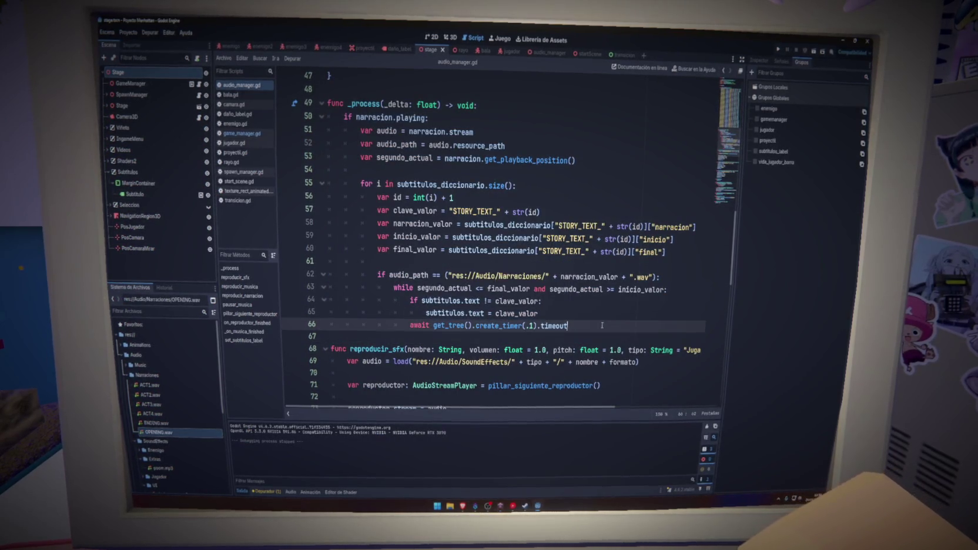
{"action": "key", "text": "ctrl+minus"}
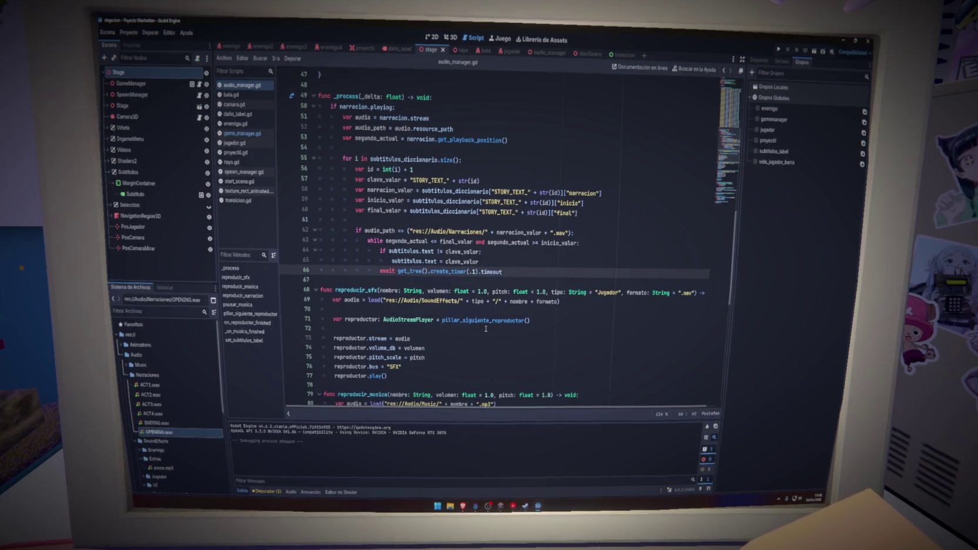
Review the subtitulos_diccionario timings, leaving the caret on empty line 54.
{"action": "scroll", "coordinate": [544, 357], "scroll_direction": "up", "scroll_amount": 4}
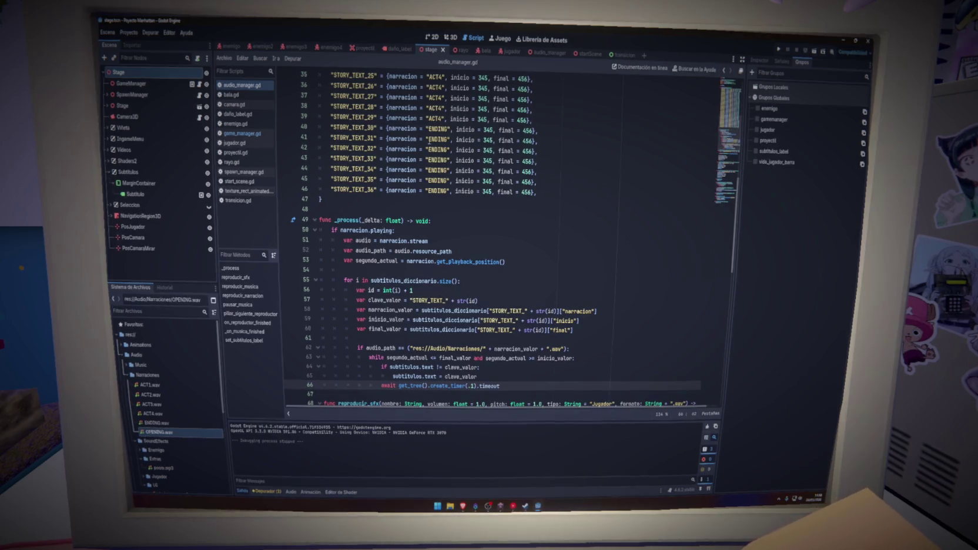
{"action": "scroll", "coordinate": [527, 187], "scroll_direction": "up", "scroll_amount": 8}
{"action": "scroll", "coordinate": [527, 187], "scroll_direction": "up", "scroll_amount": 3}
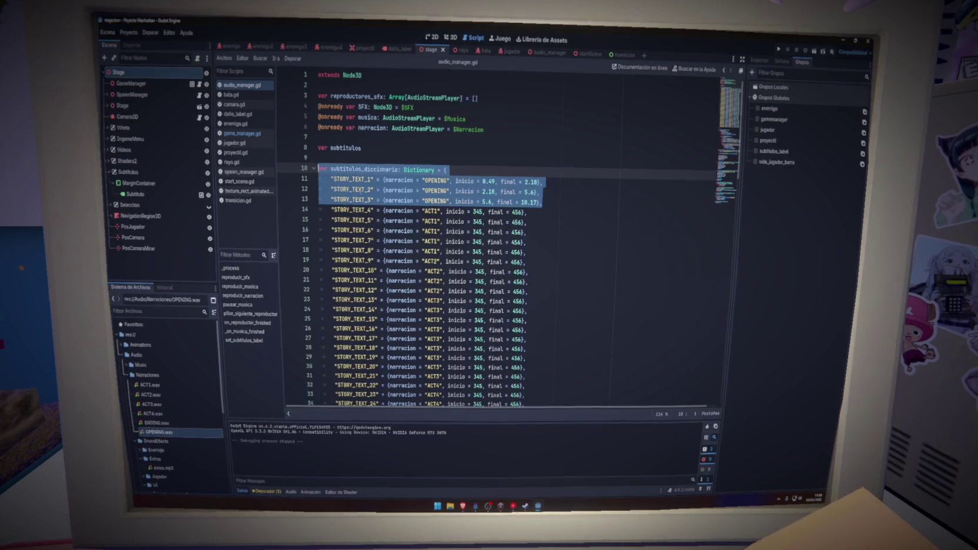
{"action": "scroll", "coordinate": [556, 200], "scroll_direction": "down", "scroll_amount": 13}
{"action": "scroll", "coordinate": [552, 197], "scroll_direction": "down", "scroll_amount": 3}
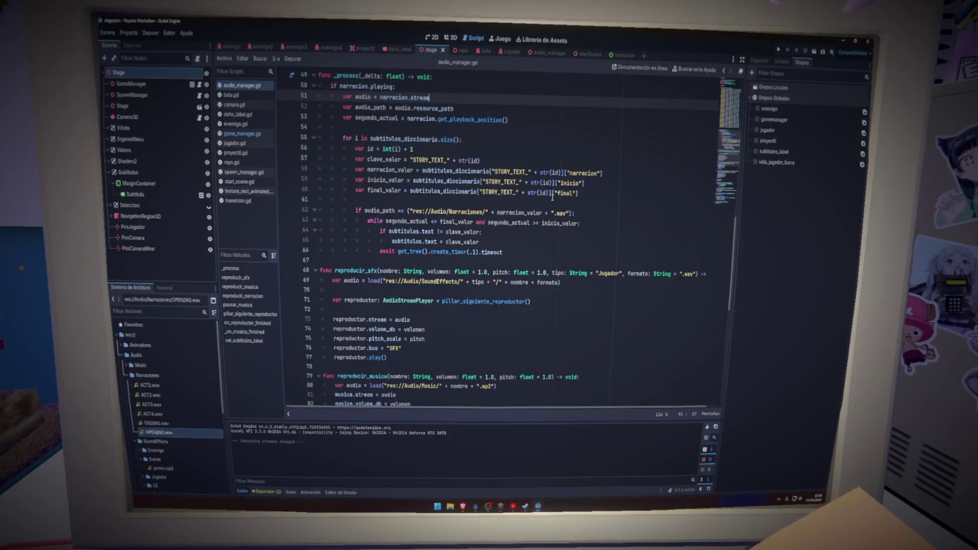
{"action": "scroll", "coordinate": [592, 204], "scroll_direction": "up", "scroll_amount": 5}
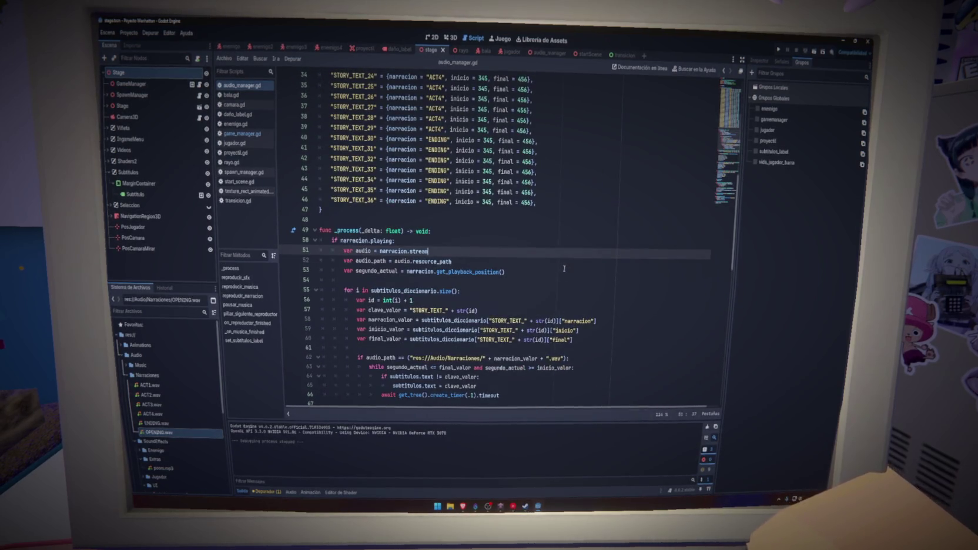
{"action": "left_click", "coordinate": [613, 282]}
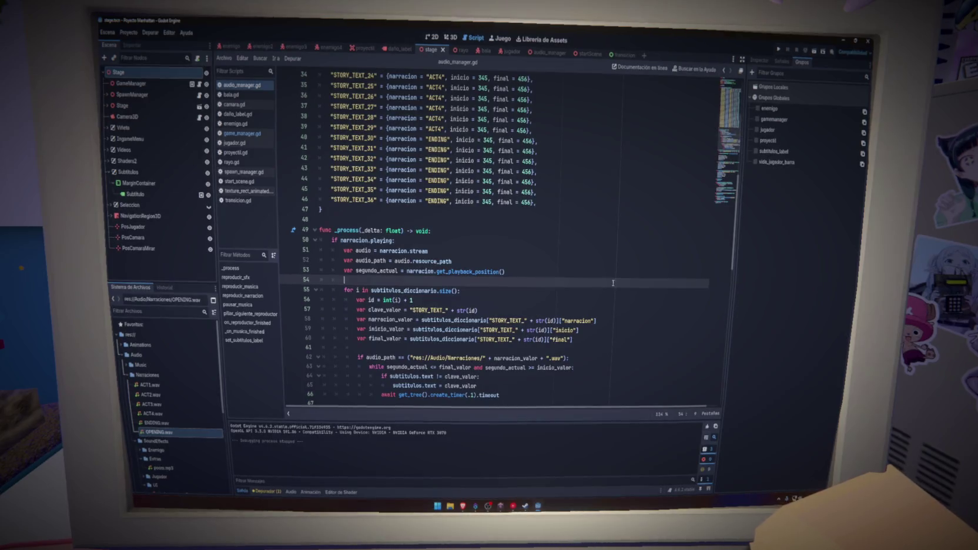
{"action": "key", "text": "super+g"}
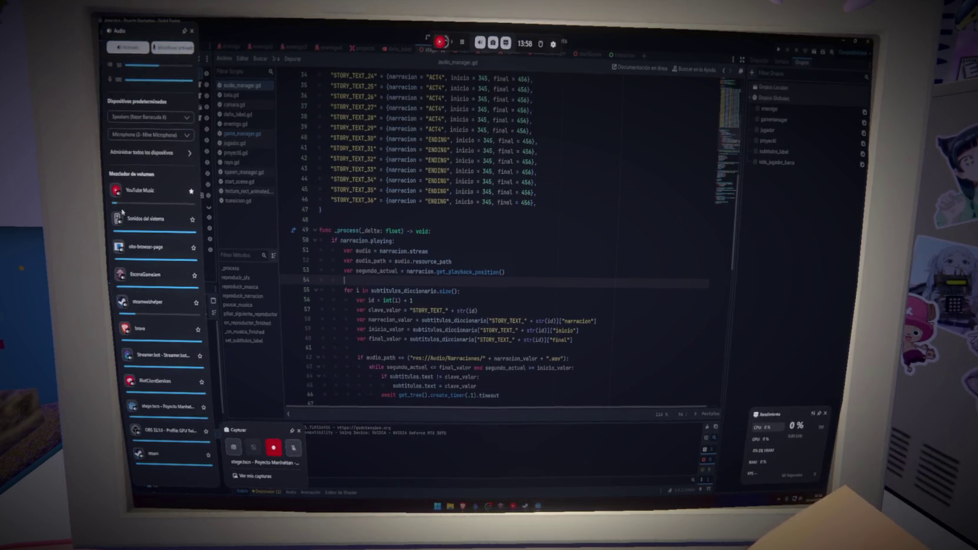
{"action": "key", "text": "super+g"}
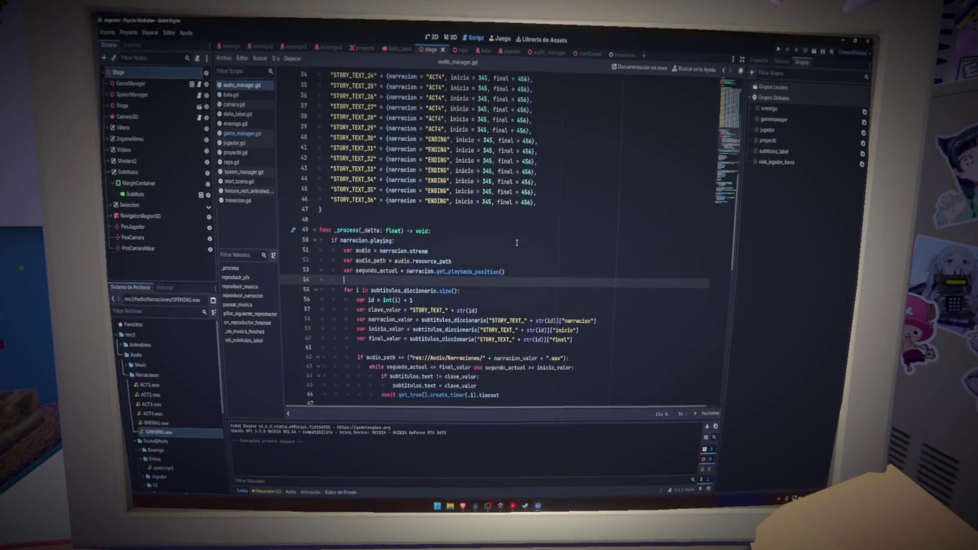
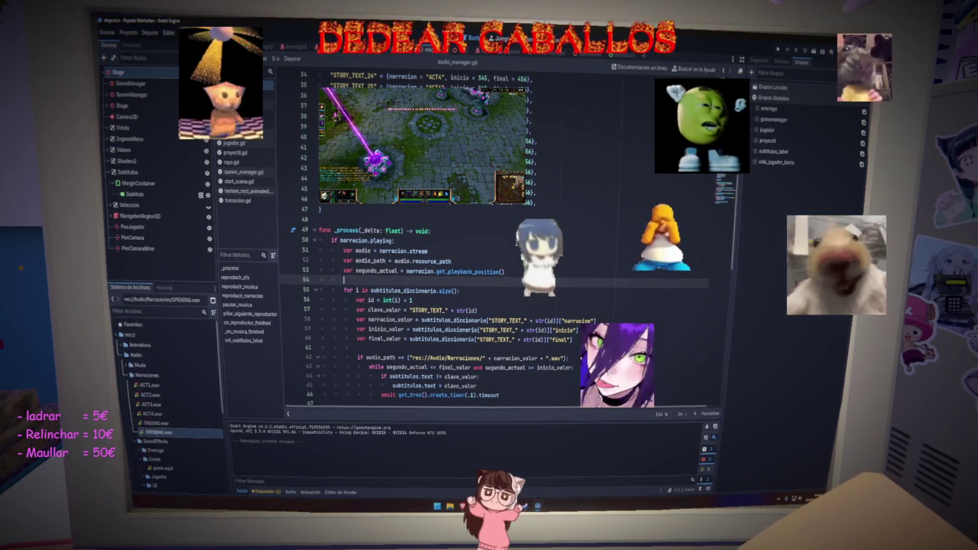
Turn down the YouTube Music volume in the system audio mixer overlay.
{"action": "key", "text": "super+g"}
{"action": "left_click_drag", "start_coordinate": [136, 202], "coordinate": [119, 203]}
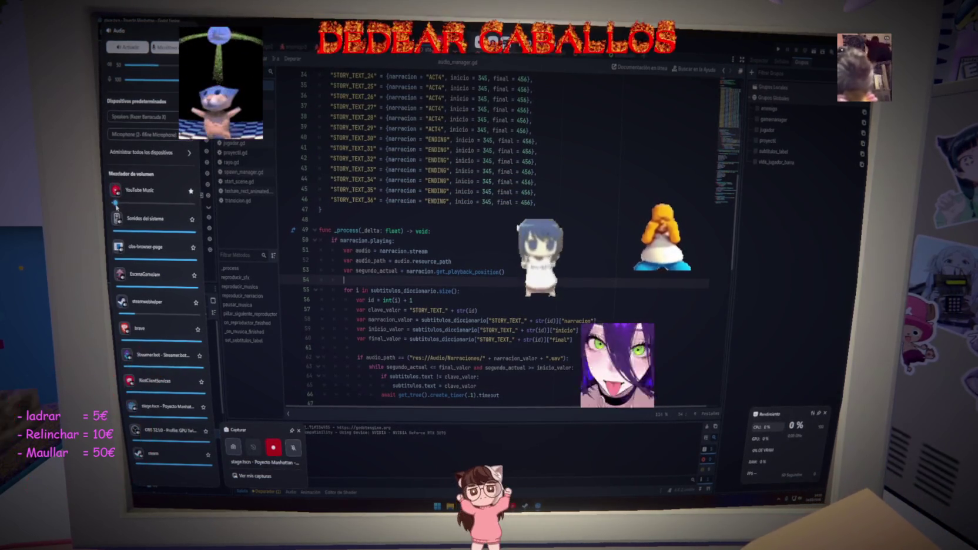
{"action": "left_click", "coordinate": [462, 228]}
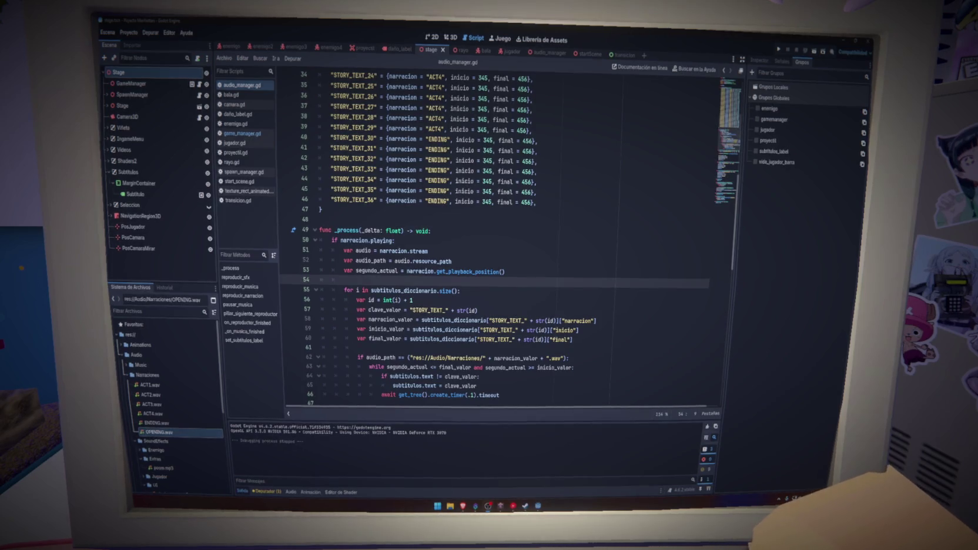
Review the _process function in audio_manager.gd, then run the project.
{"action": "mouse_move", "coordinate": [492, 508]}
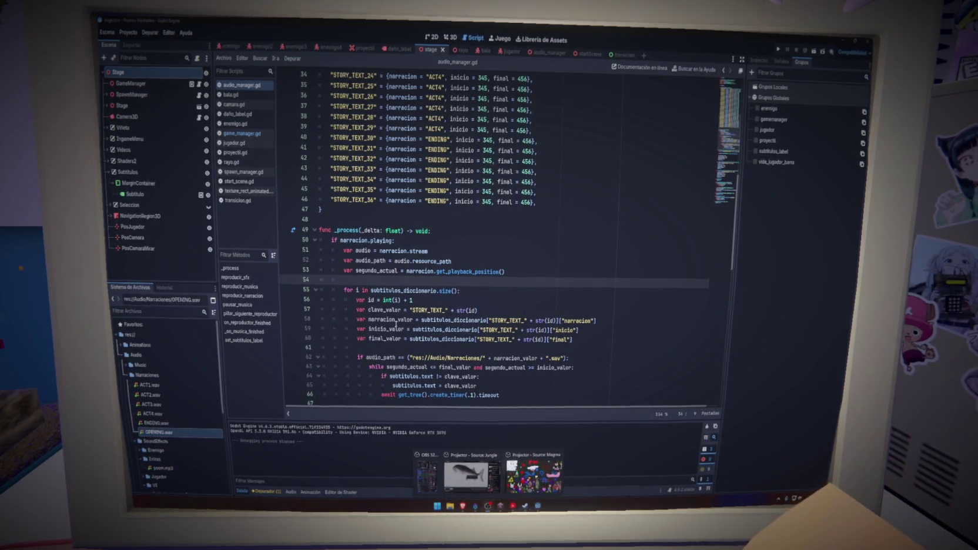
{"action": "left_click", "coordinate": [582, 285]}
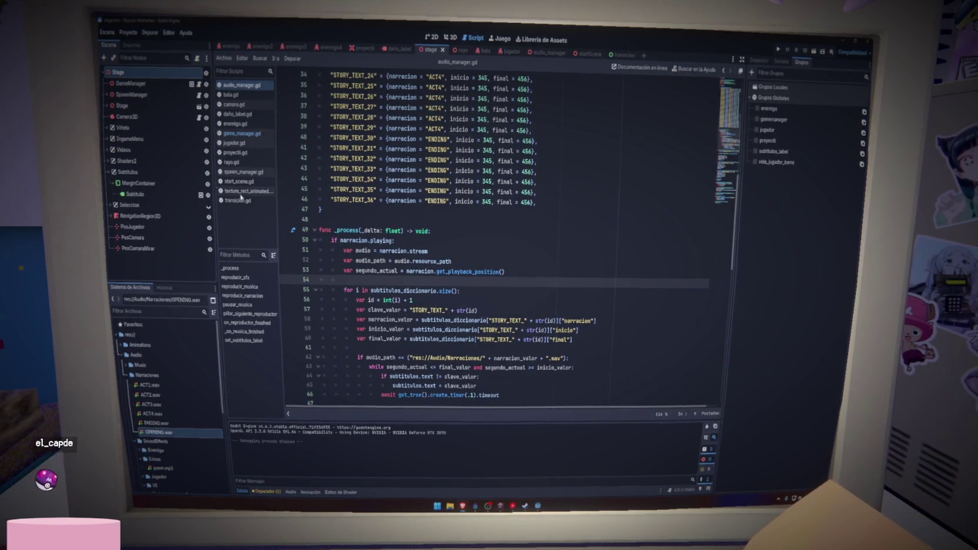
{"action": "left_click", "coordinate": [396, 220]}
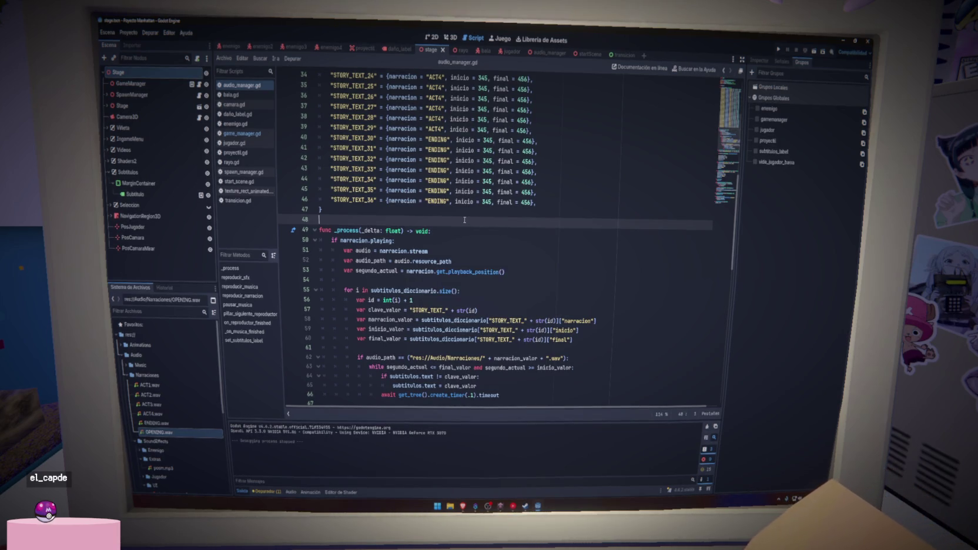
{"action": "scroll", "coordinate": [465, 220], "scroll_direction": "down", "scroll_amount": 8}
{"action": "scroll", "coordinate": [511, 219], "scroll_direction": "up", "scroll_amount": 2}
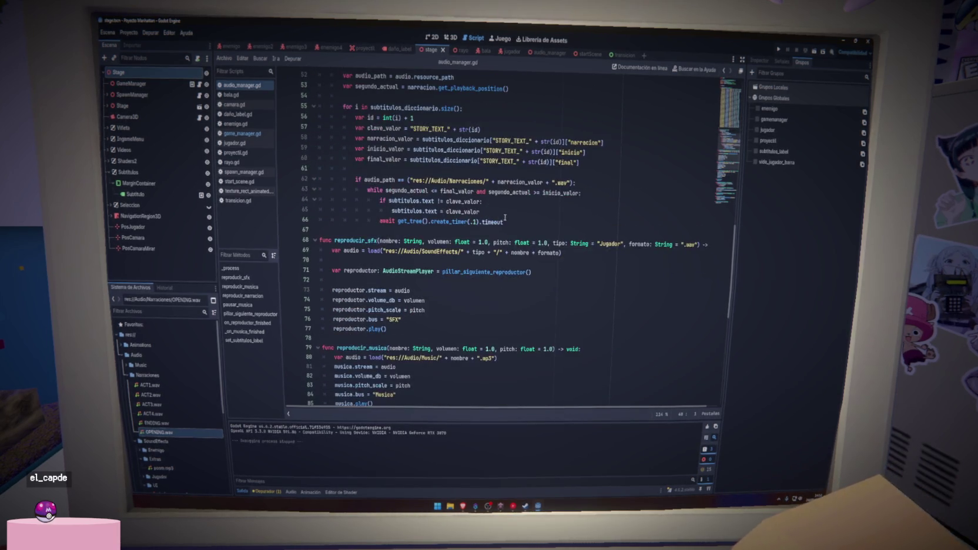
{"action": "left_click", "coordinate": [510, 219]}
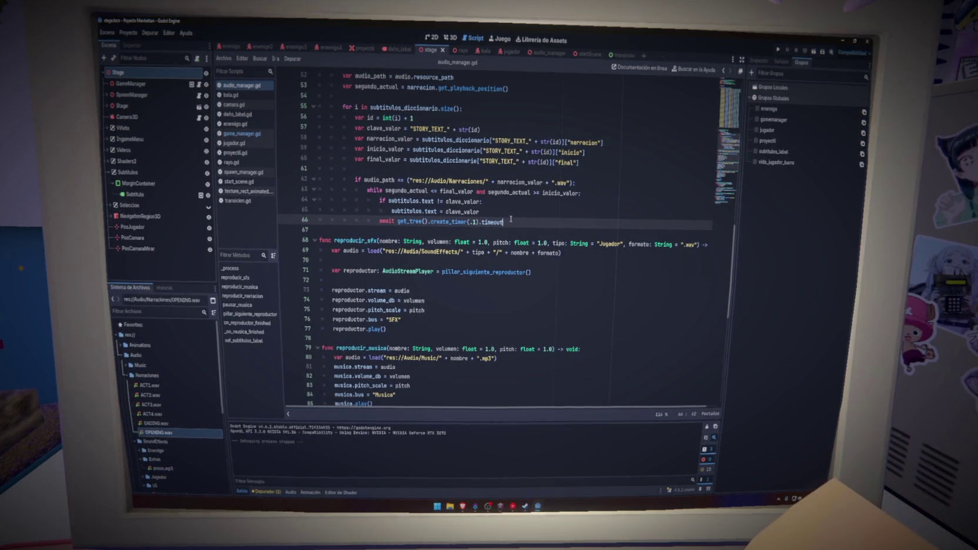
{"action": "scroll", "coordinate": [512, 221], "scroll_direction": "up", "scroll_amount": 3}
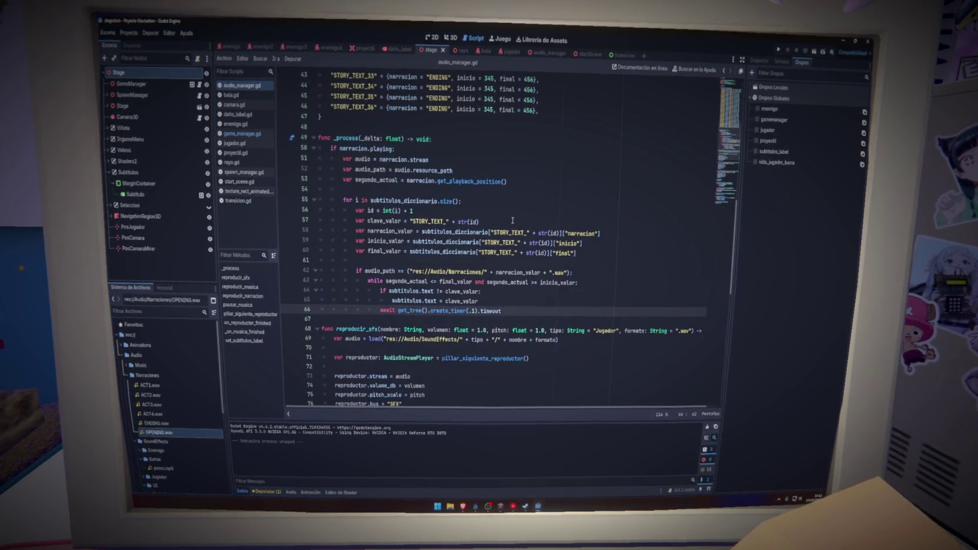
{"action": "left_click", "coordinate": [355, 153]}
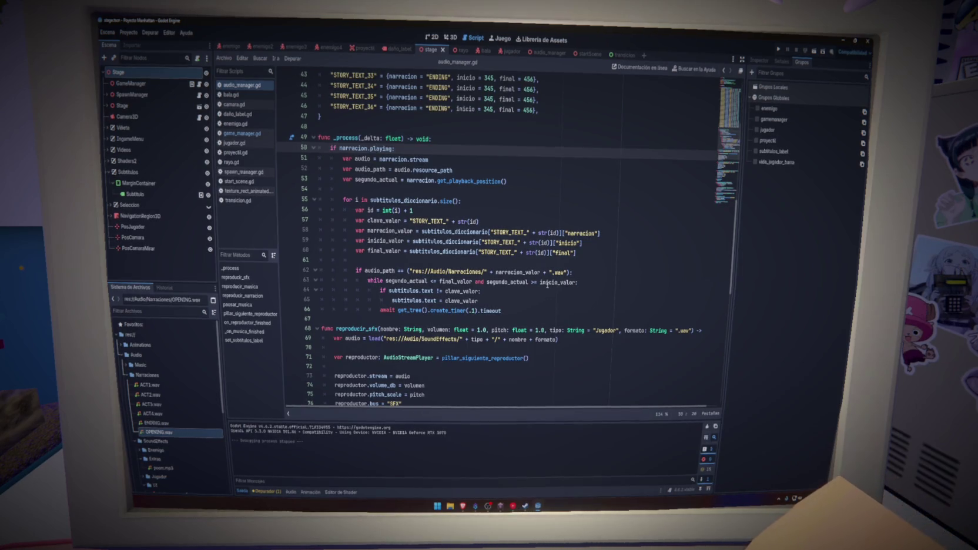
{"action": "left_click", "coordinate": [495, 162]}
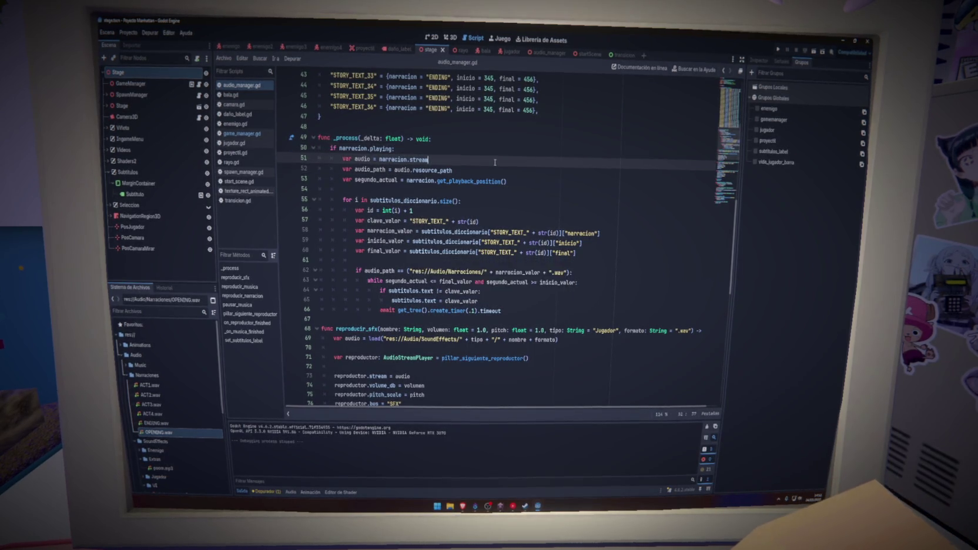
{"action": "left_click", "coordinate": [500, 169]}
{"action": "left_click", "coordinate": [778, 49]}
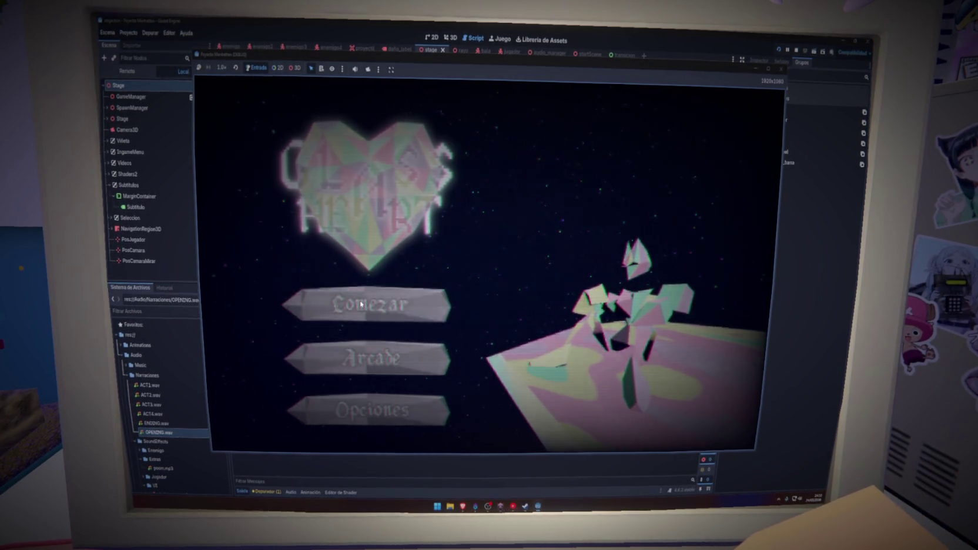
Start play with Comenzar, let the opening narration subtitles show, then close the game.
{"action": "left_click", "coordinate": [361, 304]}
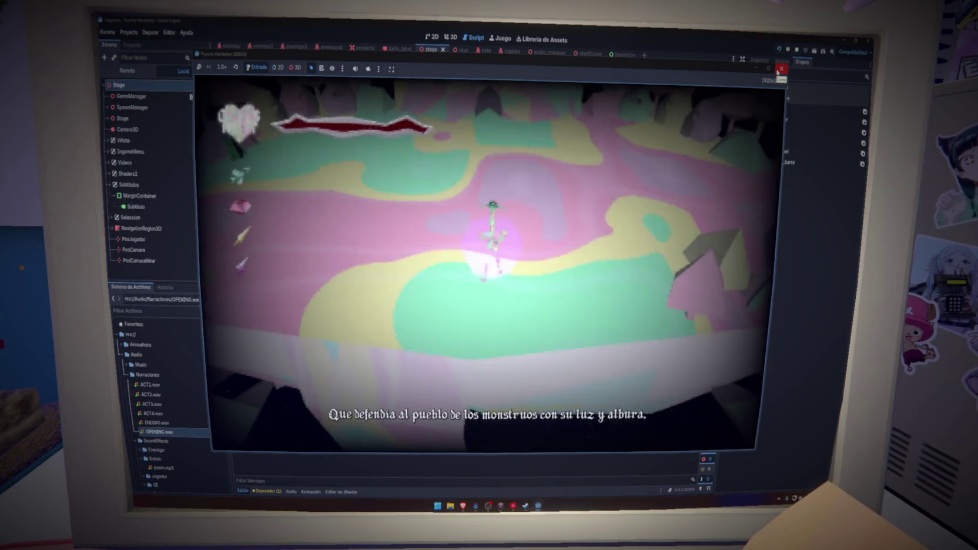
{"action": "left_click", "coordinate": [779, 70]}
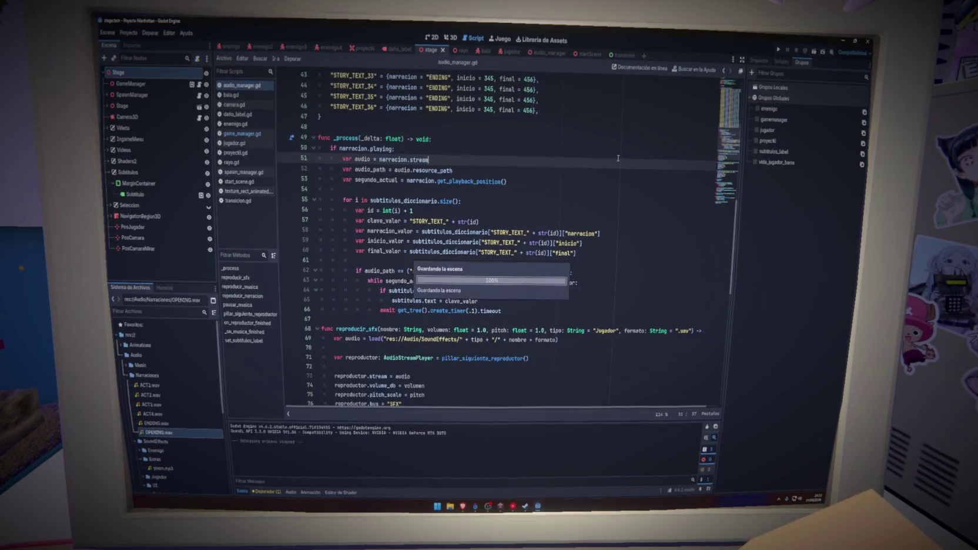
Add an else: branch after the await line with a subtitulos.text = "" assignment.
{"action": "left_click", "coordinate": [506, 312]}
{"action": "key", "text": "Return"}
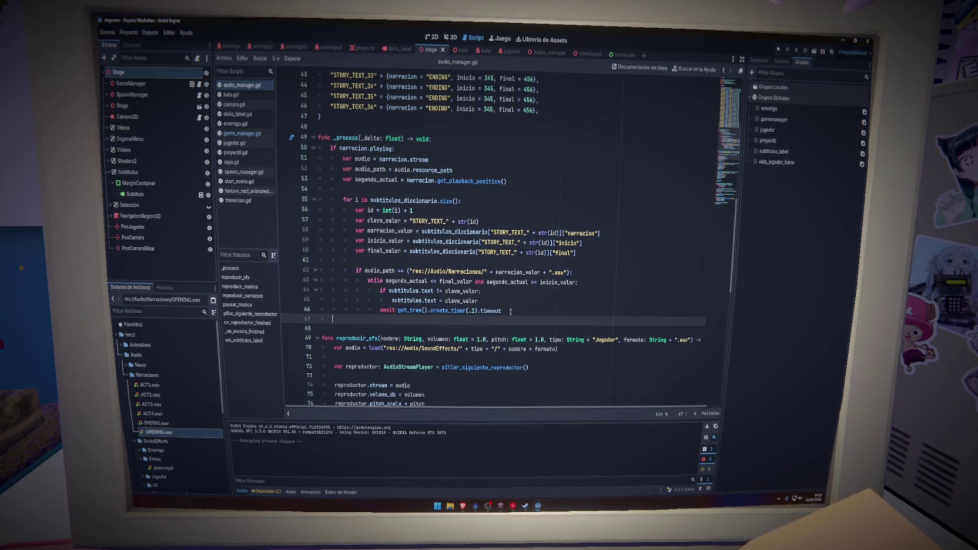
{"action": "type", "text": "else:"}
{"action": "key", "text": "Return"}
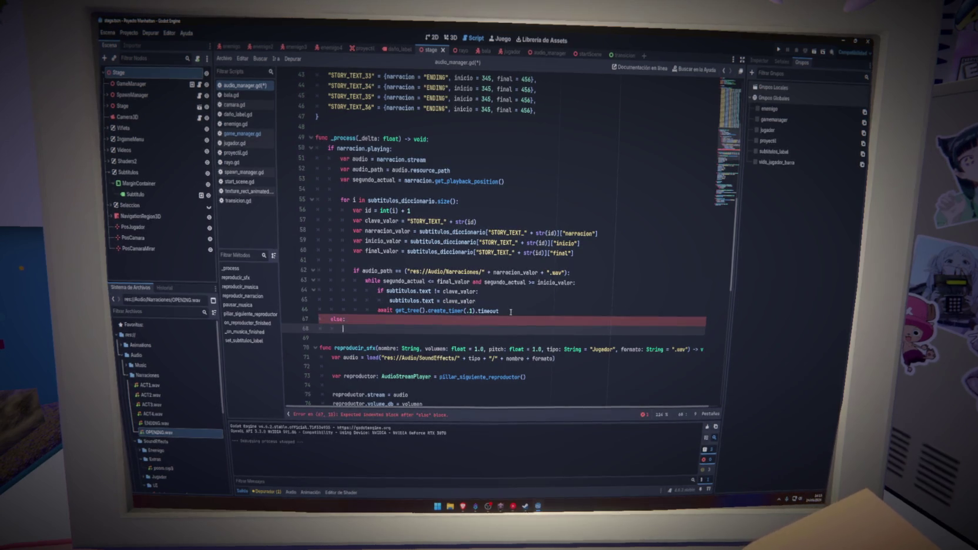
{"action": "mouse_move", "coordinate": [434, 301]}
{"action": "left_mouse_down"}
{"action": "mouse_move", "coordinate": [391, 301]}
{"action": "mouse_move", "coordinate": [437, 301]}
{"action": "left_mouse_up"}
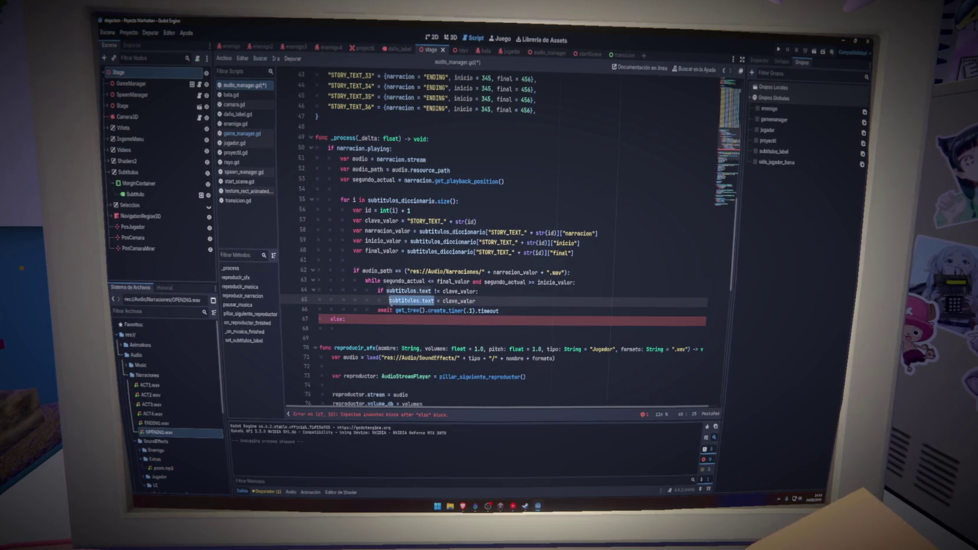
{"action": "left_click", "coordinate": [388, 331]}
{"action": "type", "text": "= "}
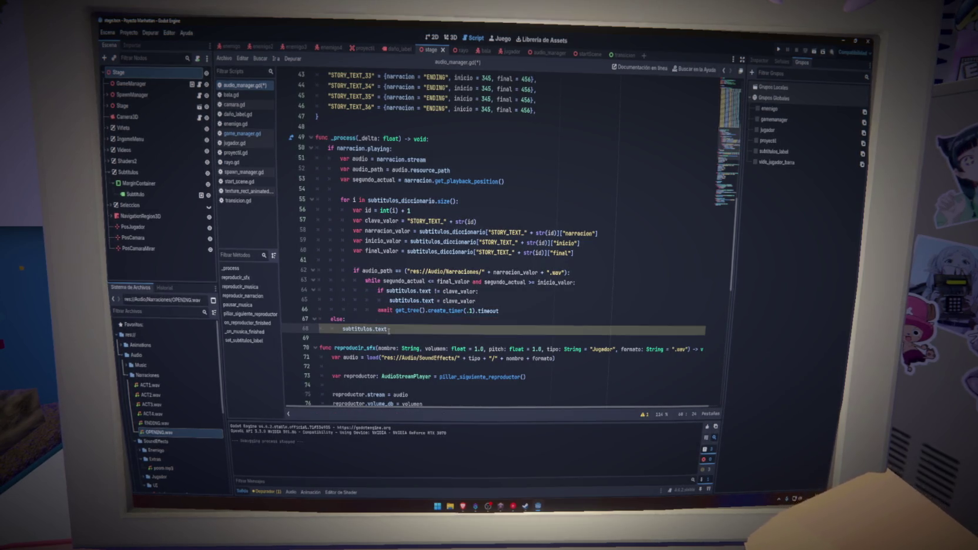
{"action": "type", "text": "\"\""}
Nest the assignment under if subtitulos.text != "", save, and run the project.
{"action": "key", "text": "ctrl+shift+Return"}
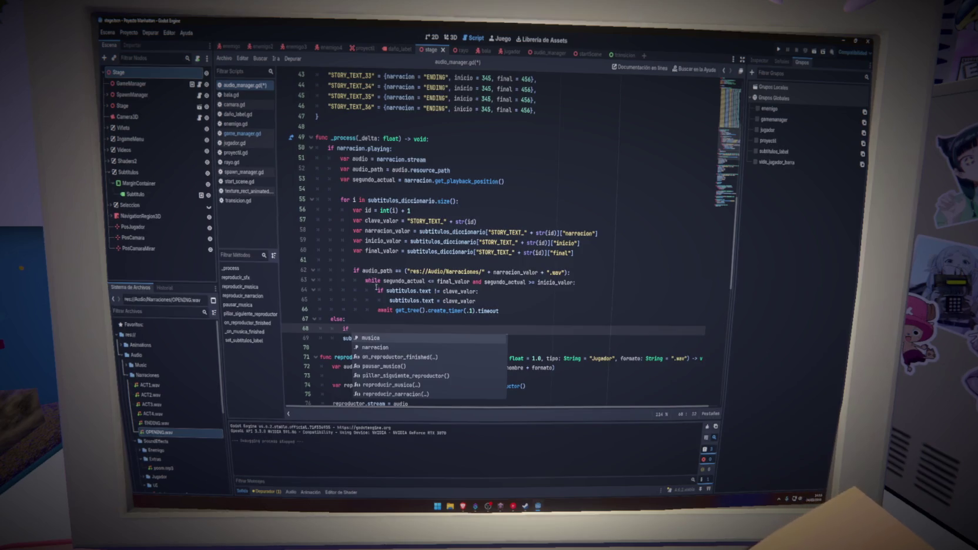
{"action": "type", "text": "subtitulos.text !="}
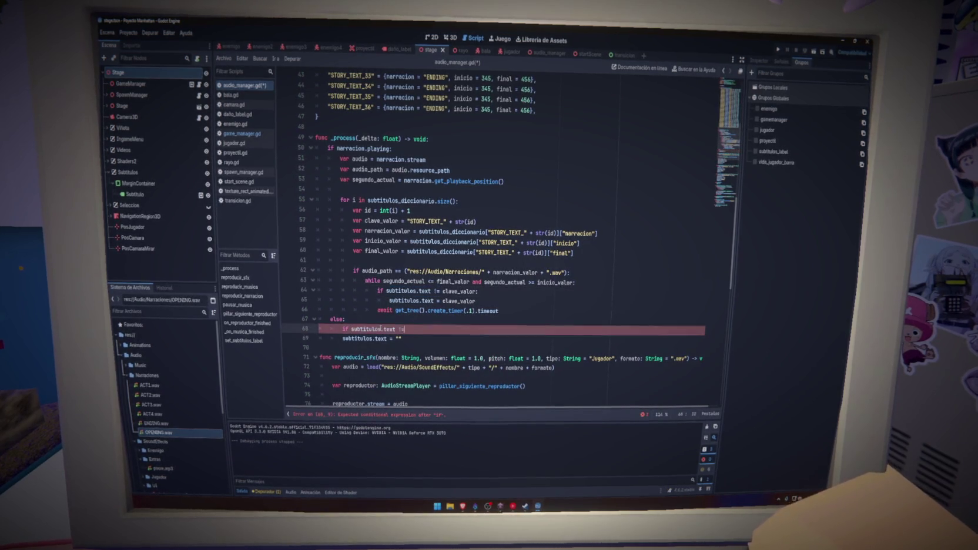
{"action": "type", "text": " \"\""}
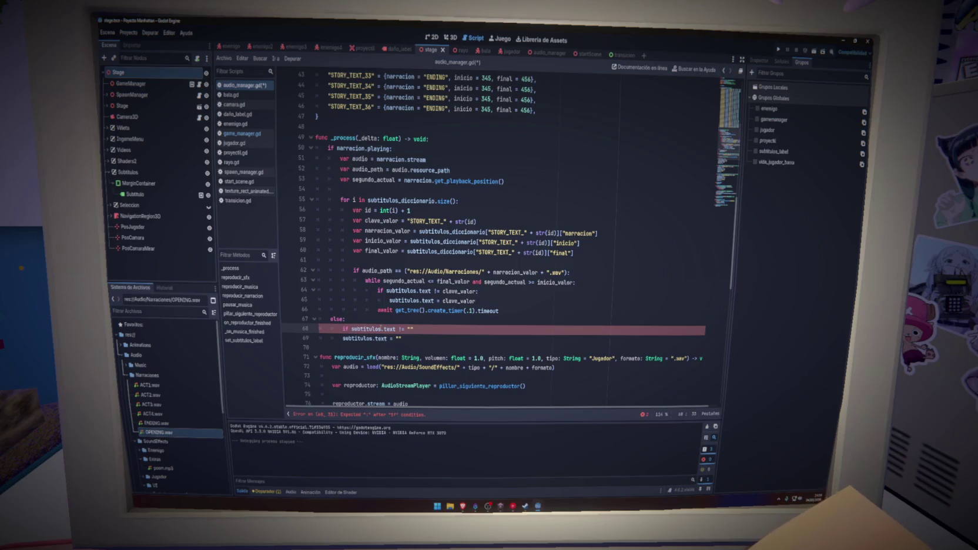
{"action": "left_click", "coordinate": [343, 338]}
{"action": "key", "text": "Tab"}
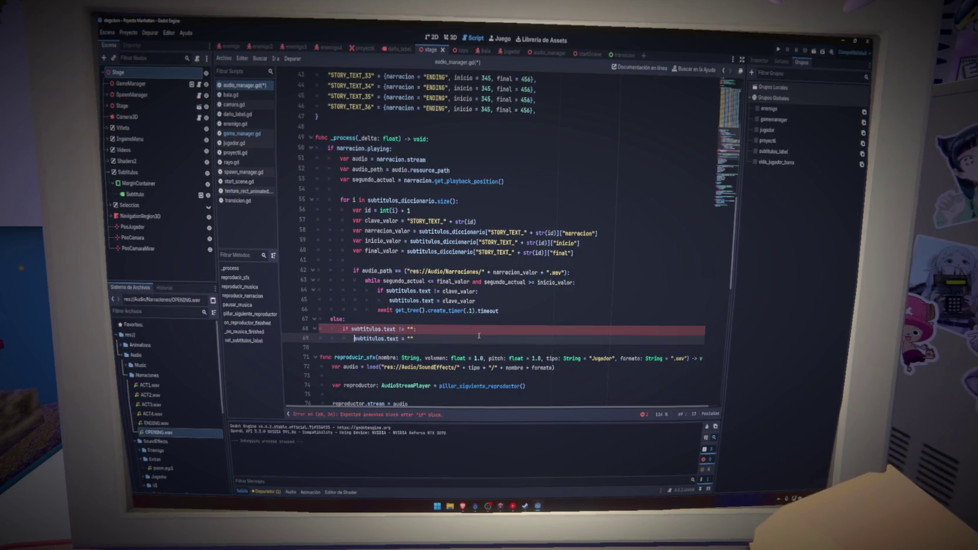
{"action": "key", "text": "ctrl+s"}
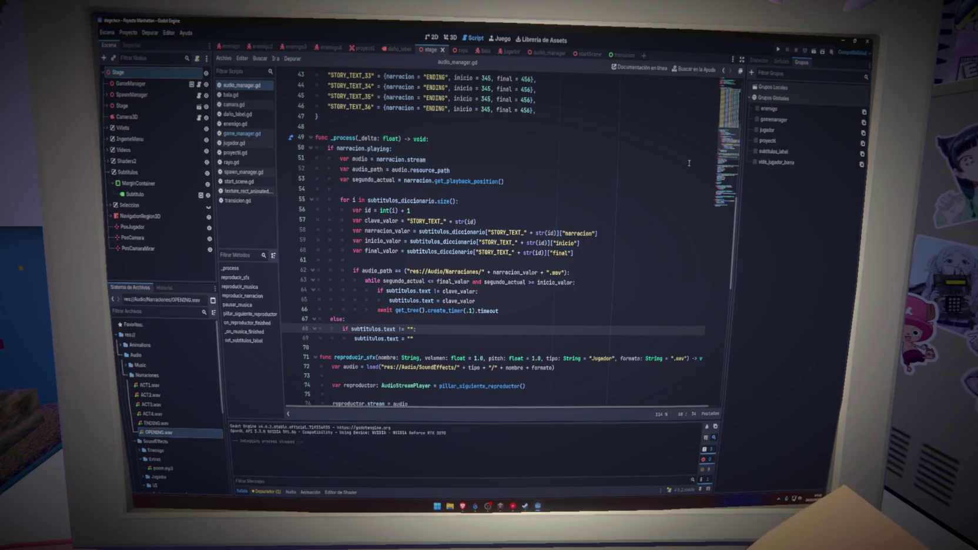
{"action": "left_click", "coordinate": [777, 50]}
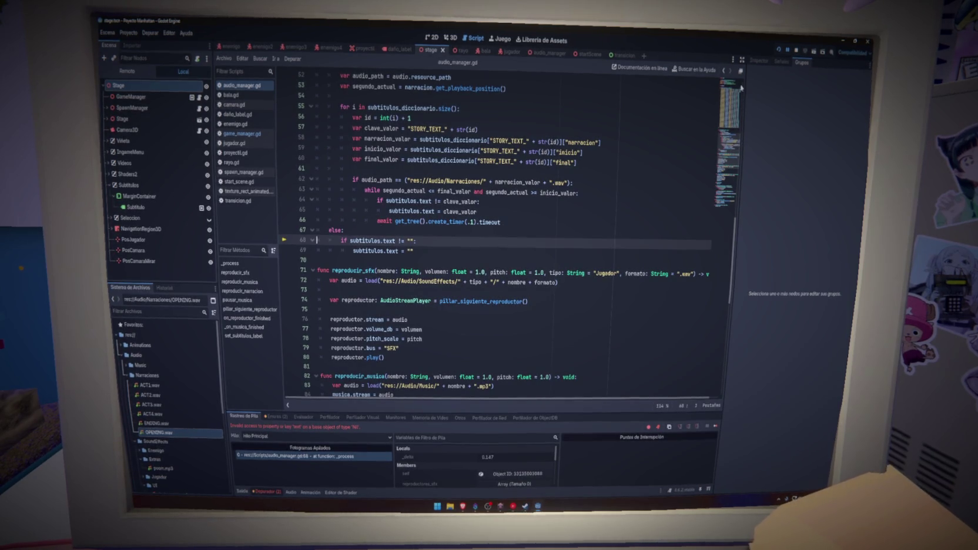
Stop the erroring run, delete the else block on lines 67–69, and save.
{"action": "key", "text": "F8"}
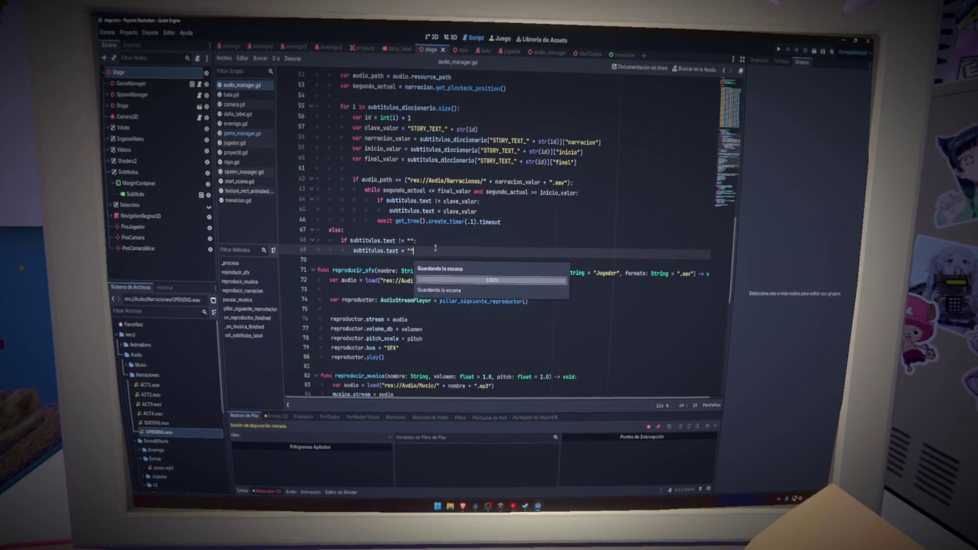
{"action": "scroll", "coordinate": [433, 253], "scroll_direction": "up", "scroll_amount": 2}
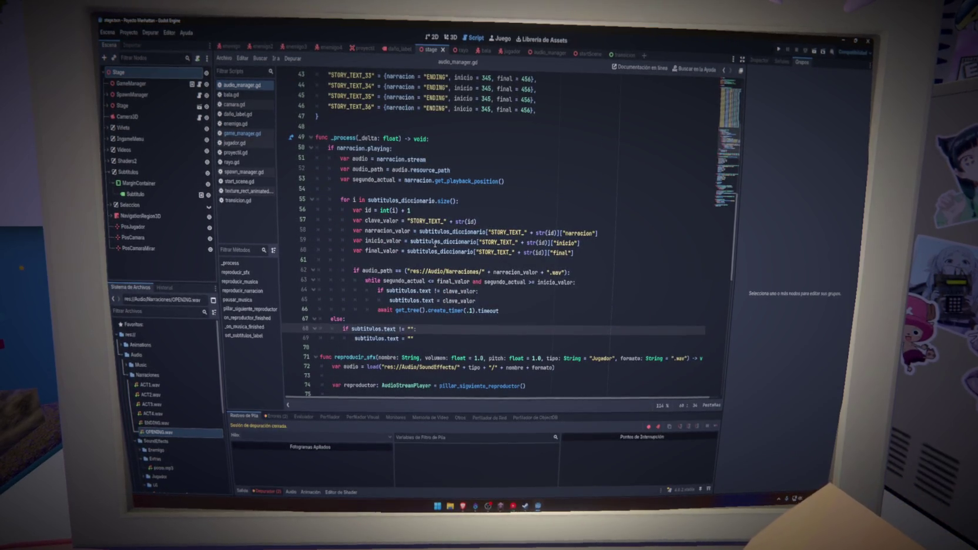
{"action": "scroll", "coordinate": [433, 243], "scroll_direction": "up", "scroll_amount": 9}
{"action": "scroll", "coordinate": [434, 243], "scroll_direction": "up", "scroll_amount": 5}
{"action": "scroll", "coordinate": [434, 243], "scroll_direction": "down", "scroll_amount": 13}
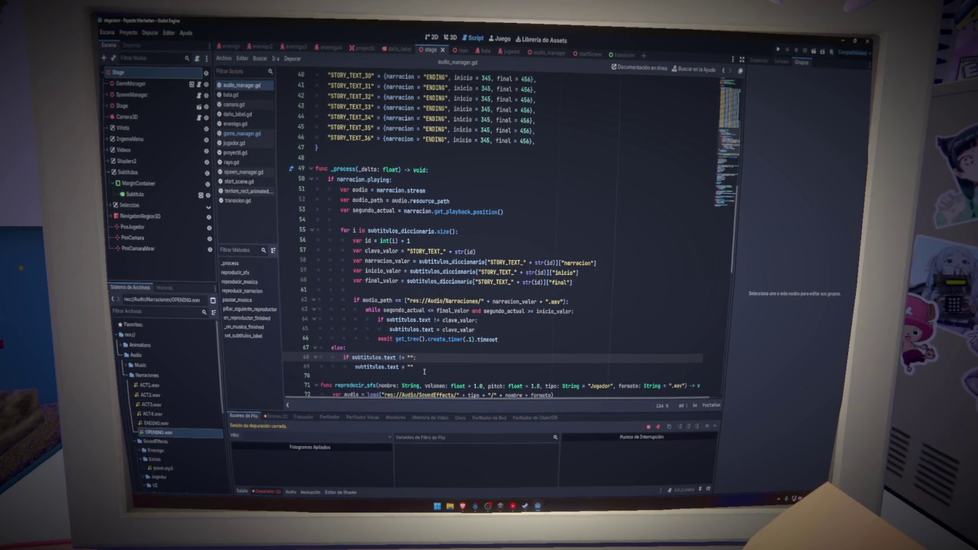
{"action": "left_click_drag", "start_coordinate": [424, 371], "coordinate": [287, 348]}
{"action": "key", "text": "BackSpace"}
{"action": "key", "text": "ctrl+s"}
After line 66, add if subtitulos.text != "": with subtitulos.text = "", save, and launch the game.
{"action": "left_click", "coordinate": [444, 172]}
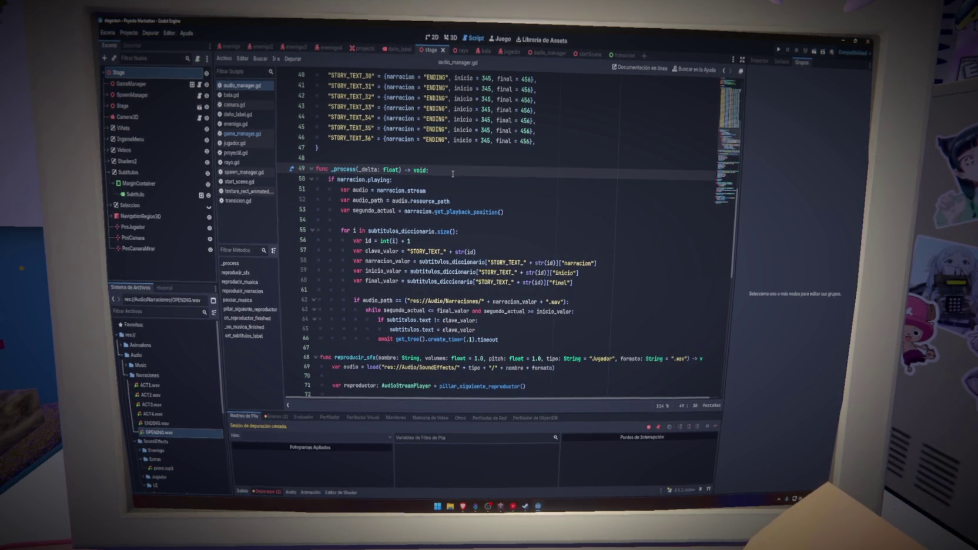
{"action": "left_click", "coordinate": [507, 341]}
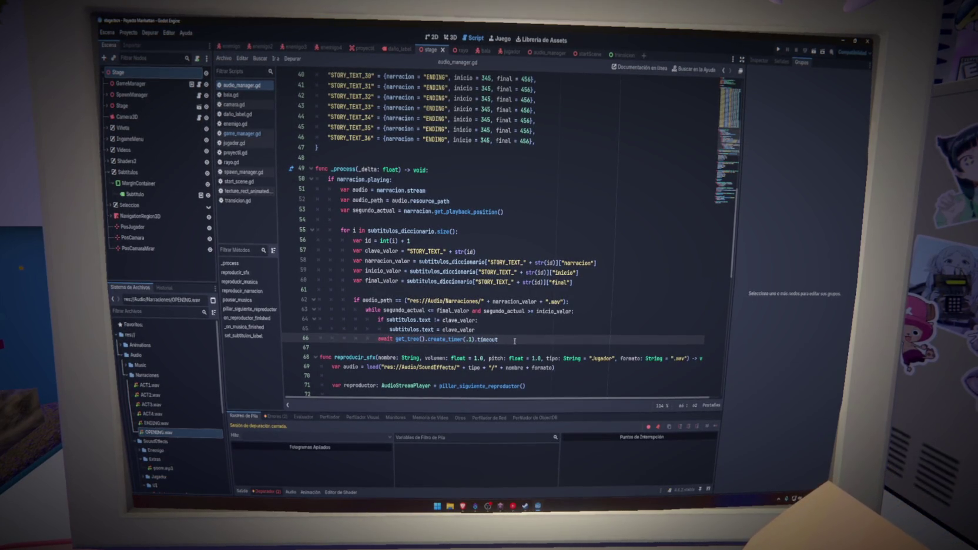
{"action": "key", "text": "Return"}
{"action": "key", "text": "Return"}
{"action": "type", "text": "if subtitulos."}
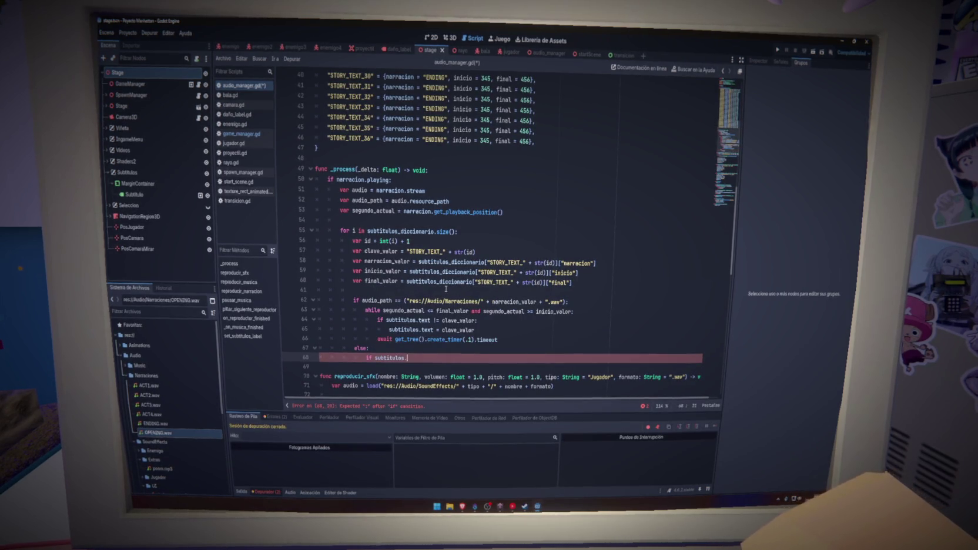
{"action": "type", "text": "text !"}
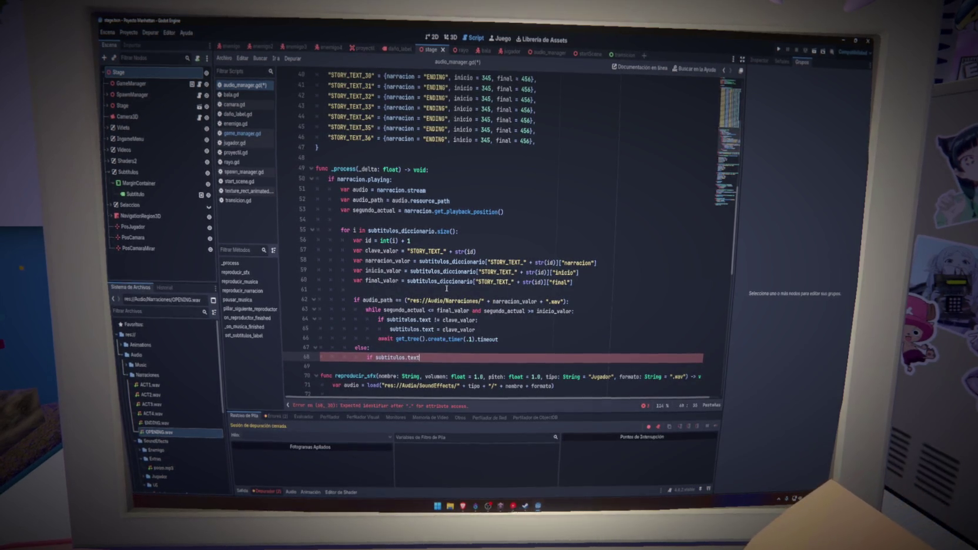
{"action": "type", "text": "= \"\":"}
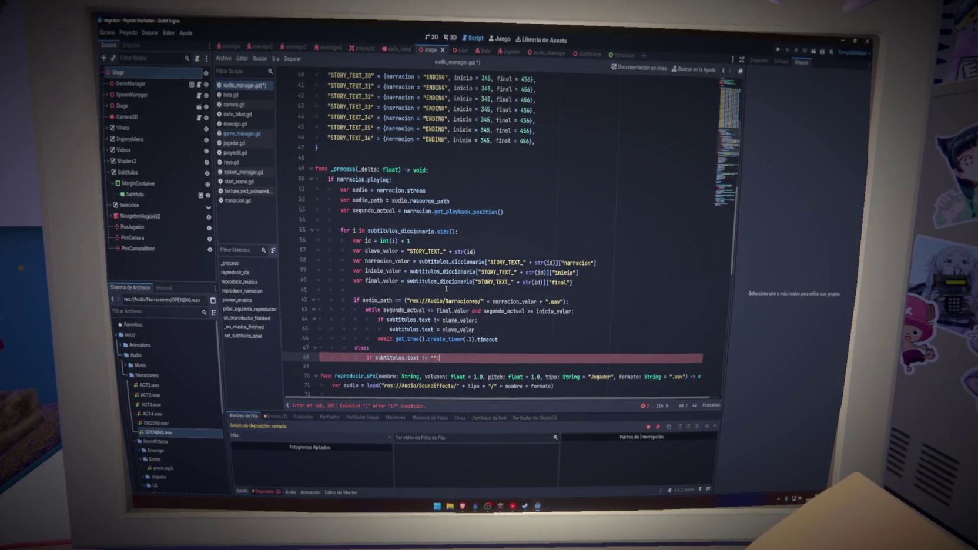
{"action": "key", "text": "Return"}
{"action": "type", "text": "subtitulos.text "}
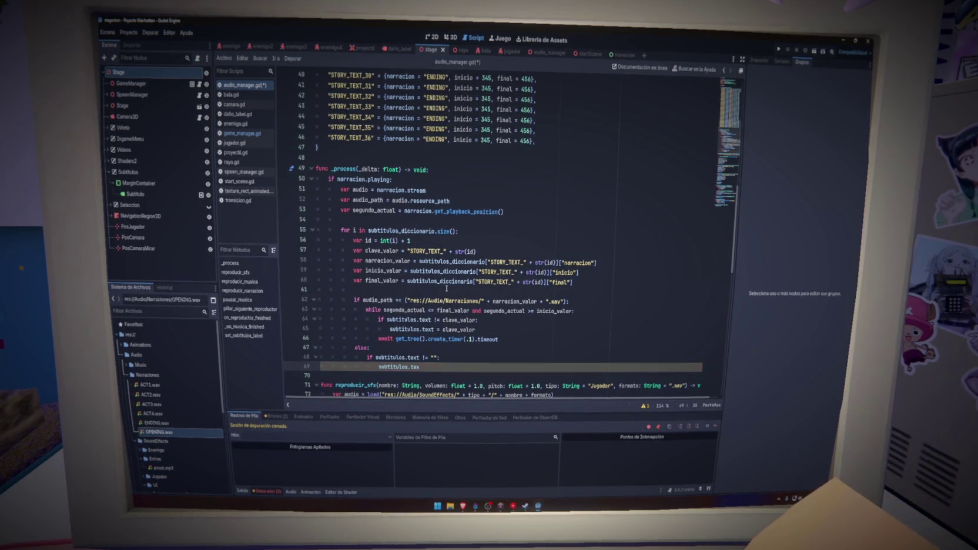
{"action": "type", "text": "= \"\""}
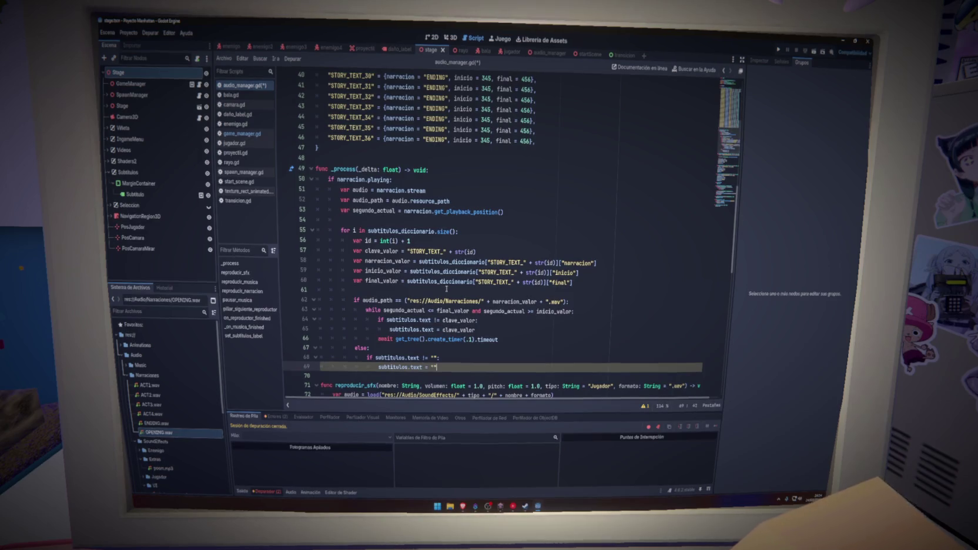
{"action": "key", "text": "ctrl+s"}
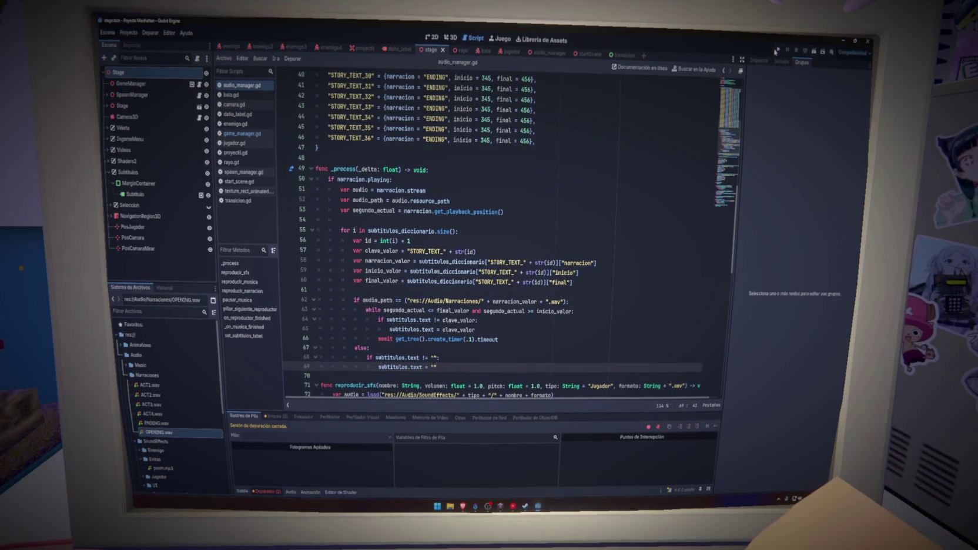
{"action": "left_click", "coordinate": [776, 51]}
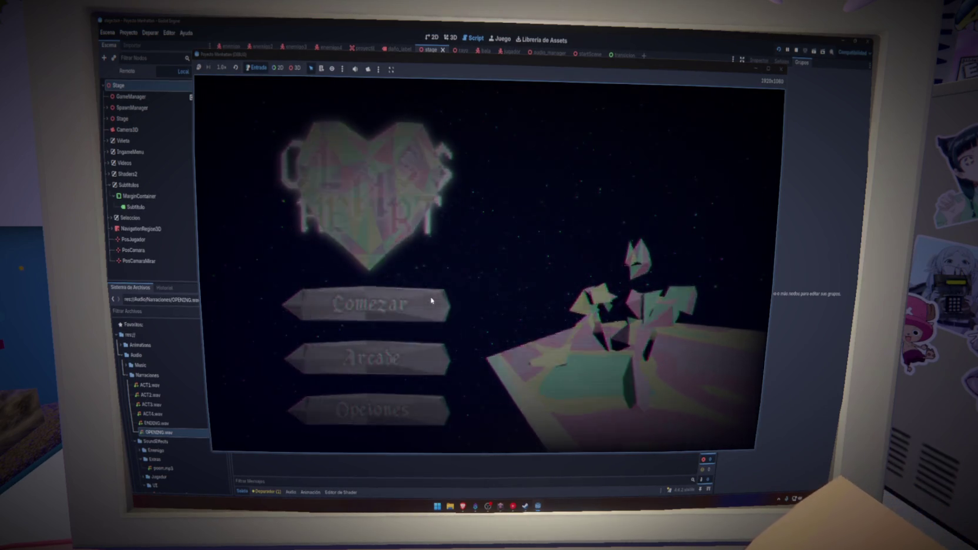
Start a new game with Comenzar, watch the subtitles through ACTO 1, then stop it.
{"action": "left_click", "coordinate": [431, 300]}
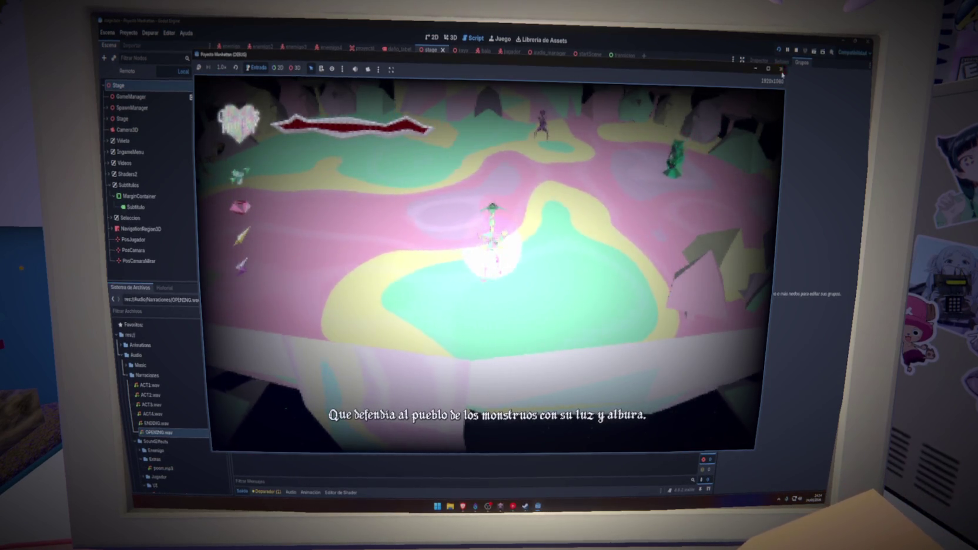
{"action": "key", "text": "F8"}
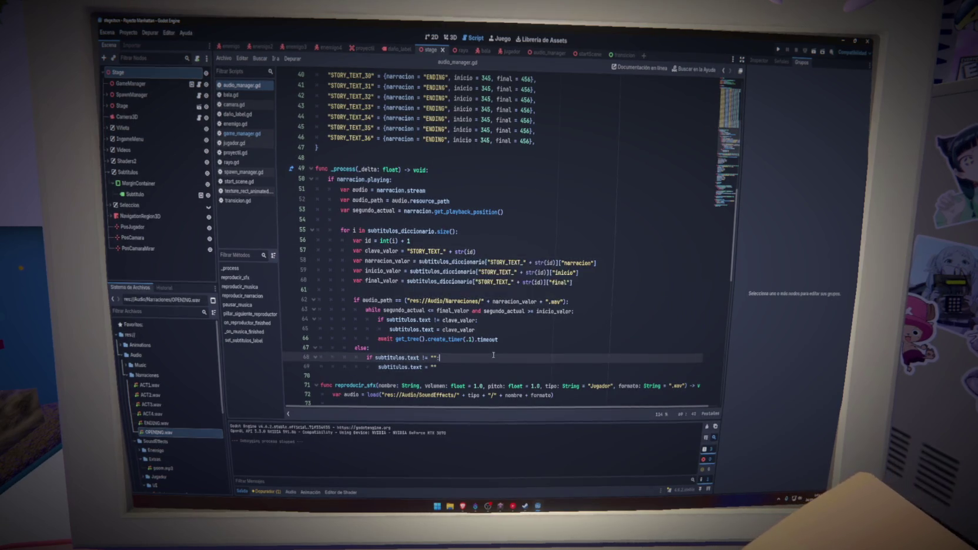
Replace the else block on lines 67–69 with the pasted dedented empty-text check and rerun.
{"action": "left_click", "coordinate": [479, 347]}
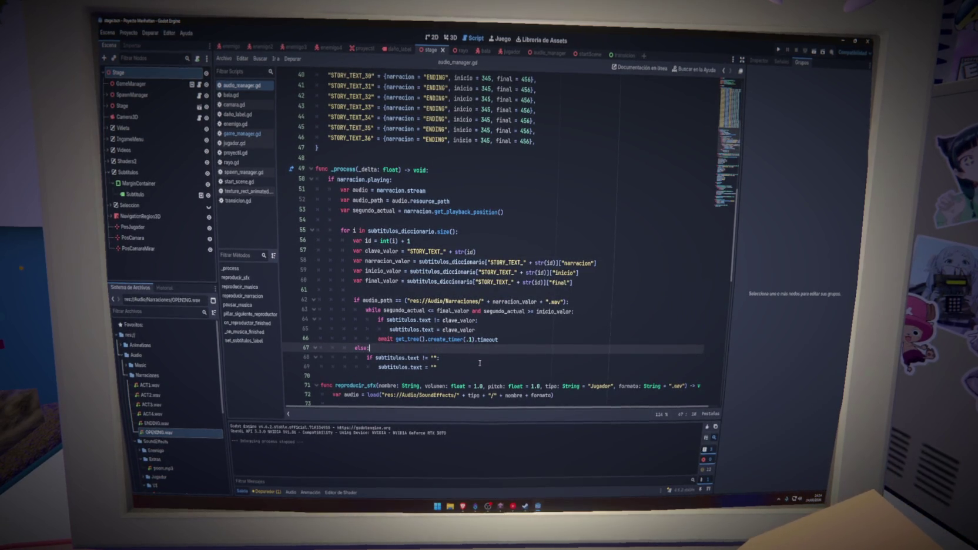
{"action": "left_click_drag", "start_coordinate": [477, 368], "coordinate": [320, 347]}
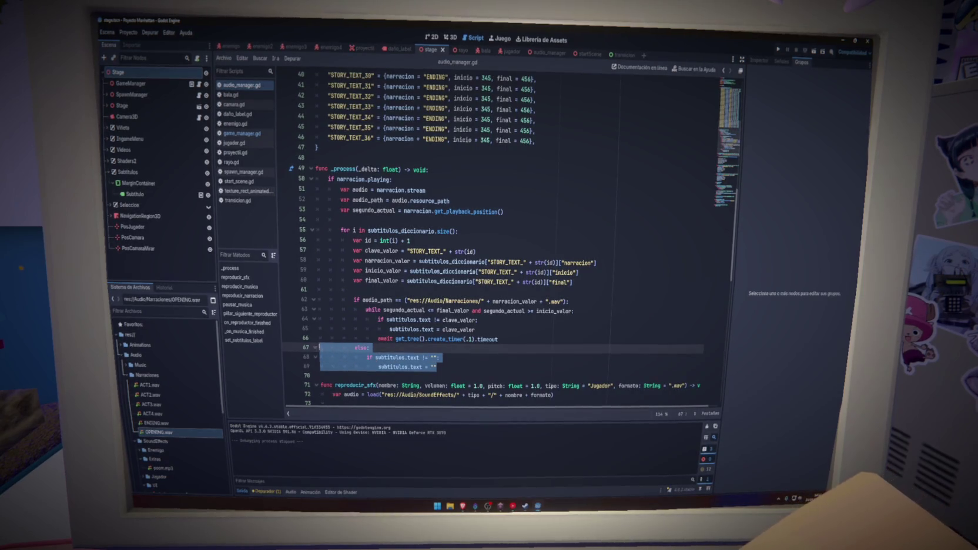
{"action": "type", "text": "if subtitulos.text != \"\": \t\t\tsubtitulos.text = \"\""}
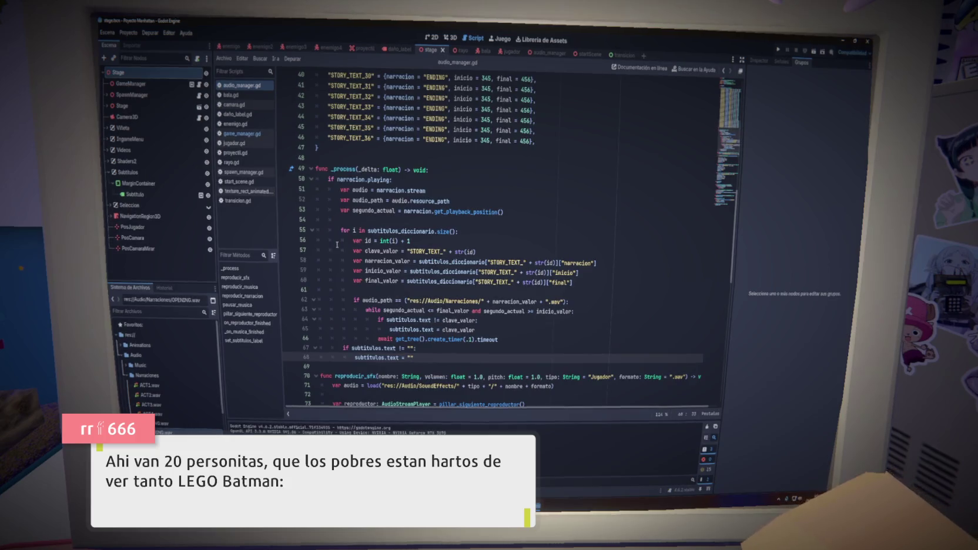
{"action": "left_click", "coordinate": [497, 222]}
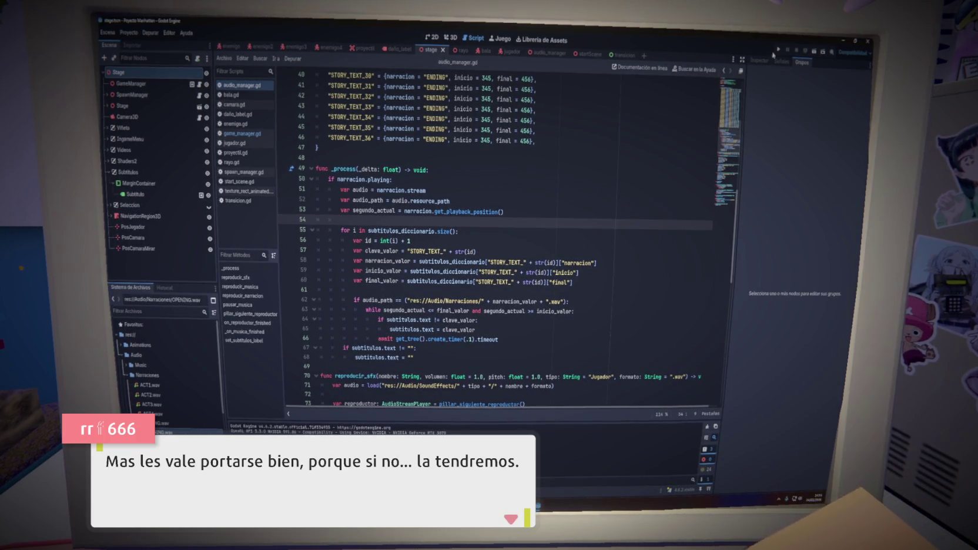
{"action": "key", "text": "F5"}
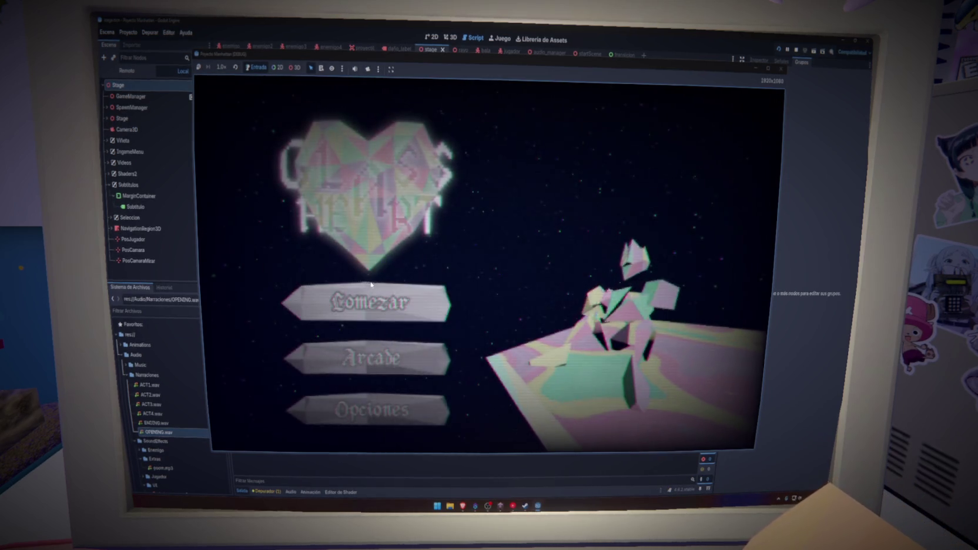
Start a new game with Comenzar to check the narration subtitles.
{"action": "left_click", "coordinate": [391, 310]}
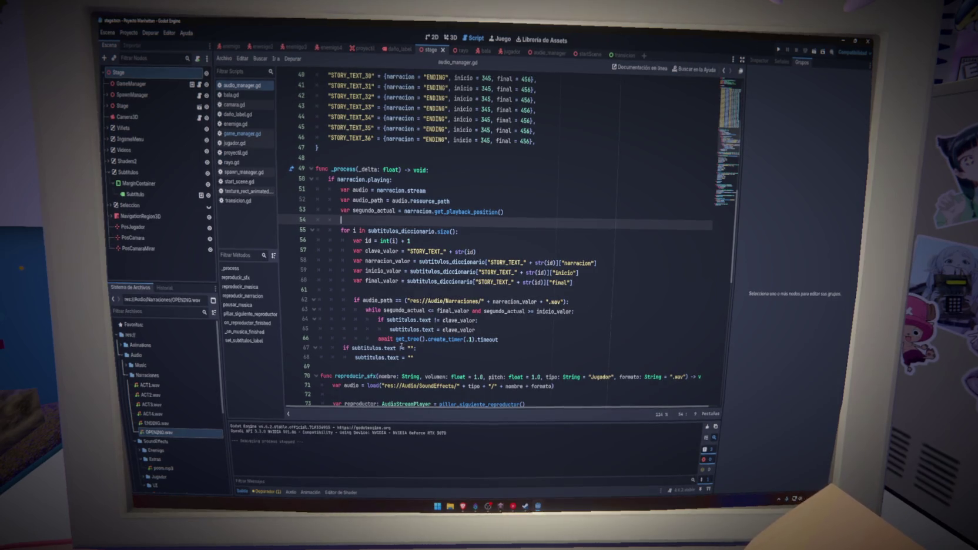
{"action": "left_click_drag", "start_coordinate": [421, 356], "coordinate": [320, 348]}
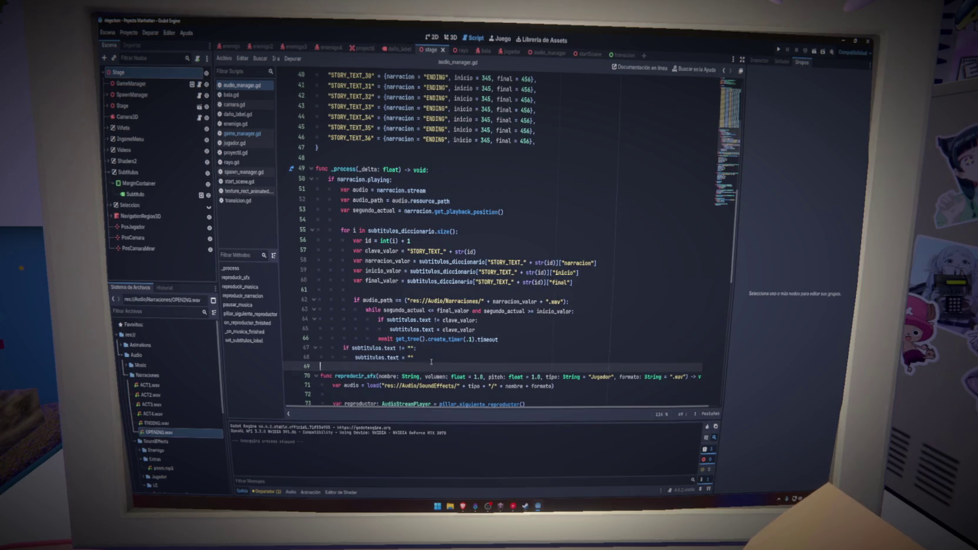
{"action": "left_click", "coordinate": [448, 351]}
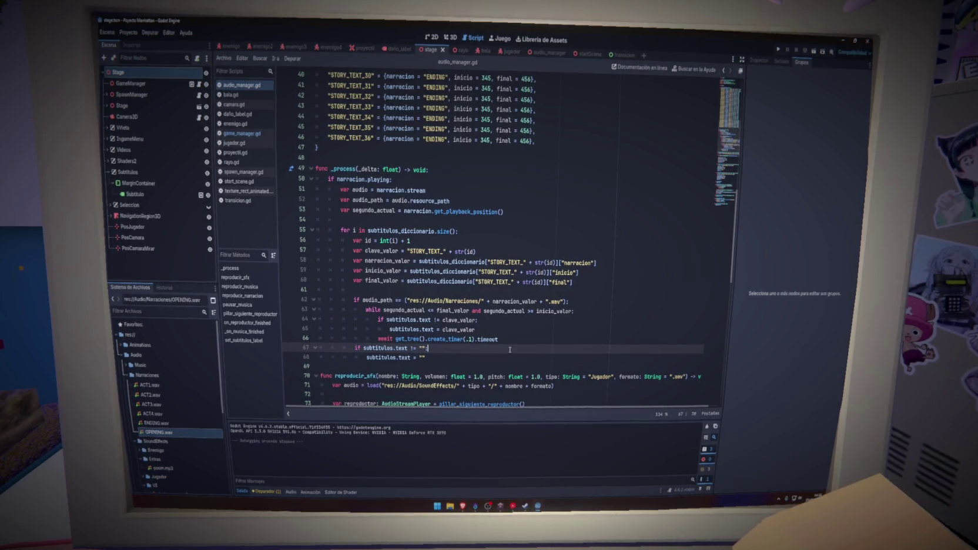
{"action": "scroll", "coordinate": [510, 350], "scroll_direction": "up", "scroll_amount": 13}
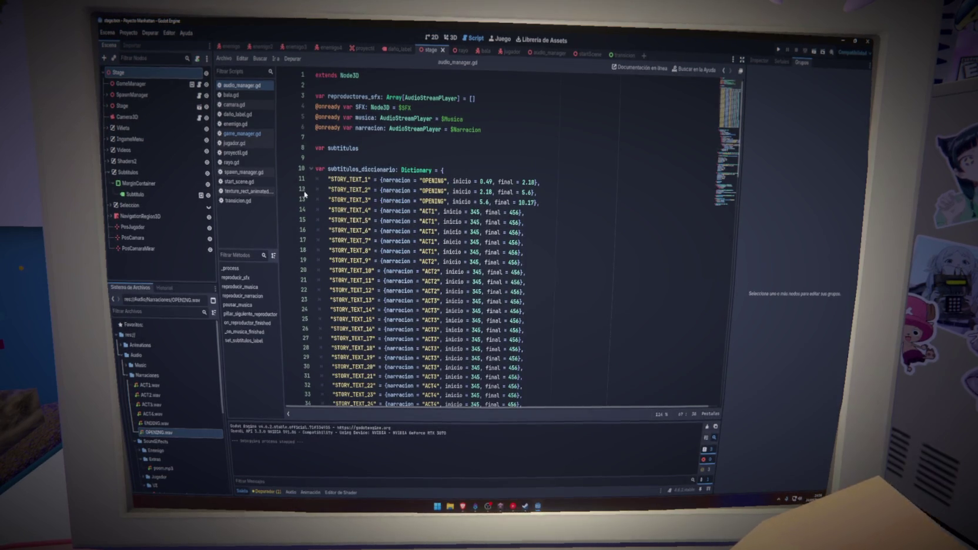
{"action": "left_click_drag", "start_coordinate": [330, 179], "coordinate": [355, 180]}
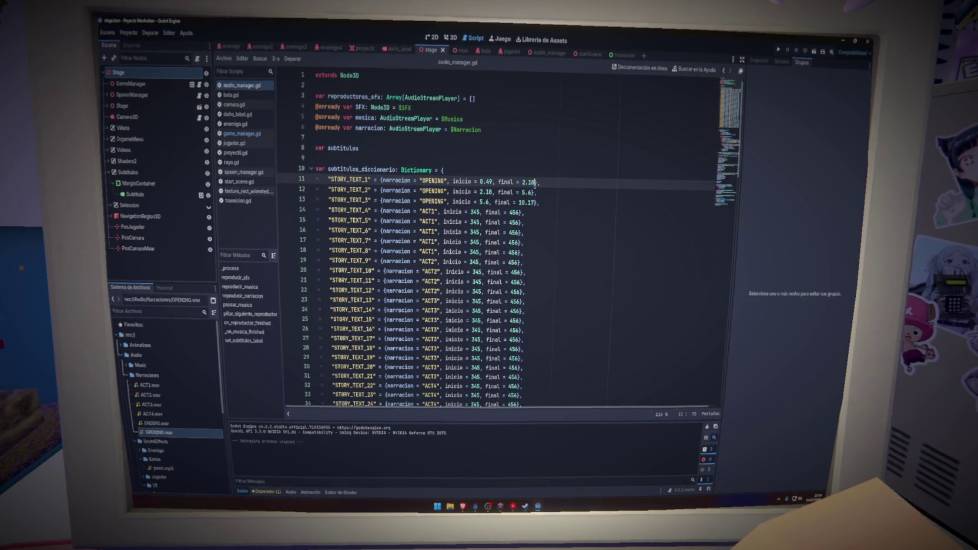
{"action": "left_click", "coordinate": [493, 192]}
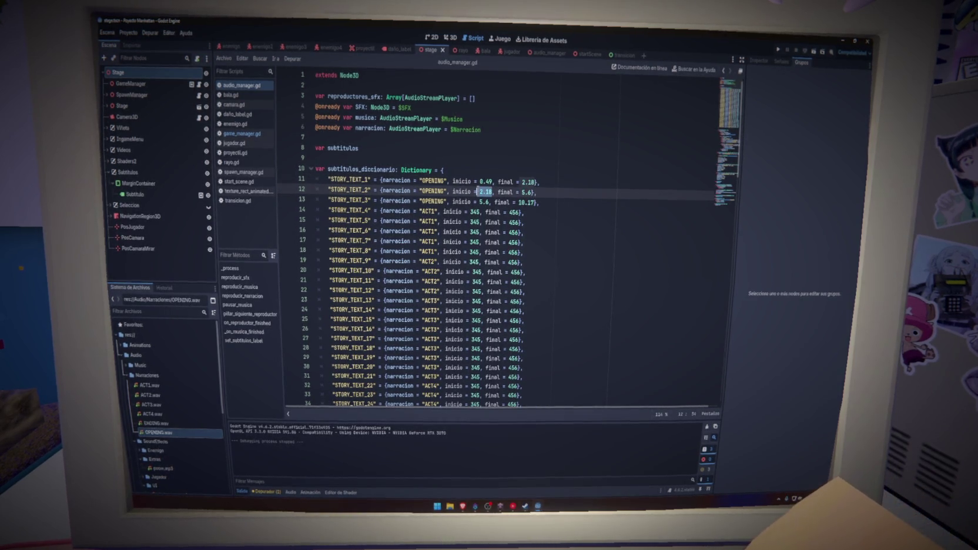
{"action": "left_click", "coordinate": [523, 182]}
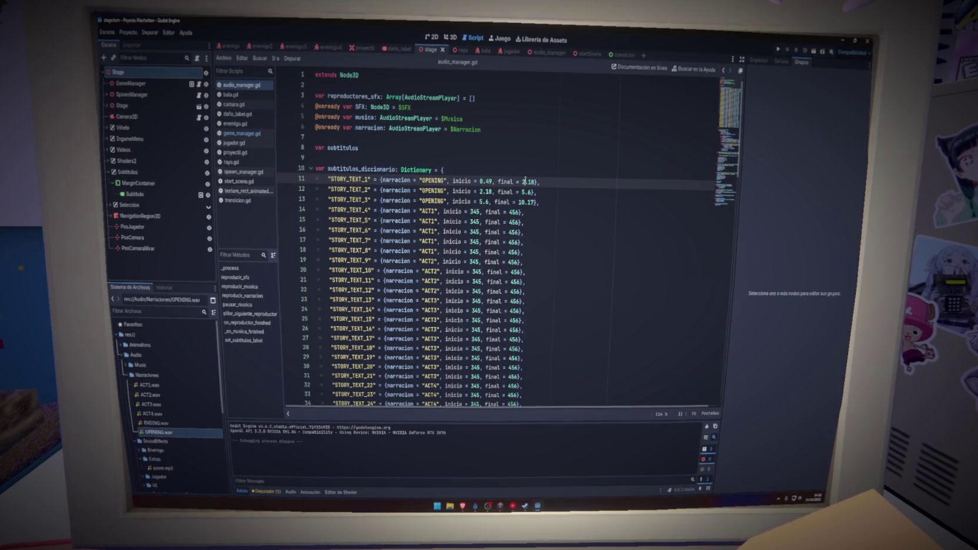
{"action": "double_click", "coordinate": [489, 191]}
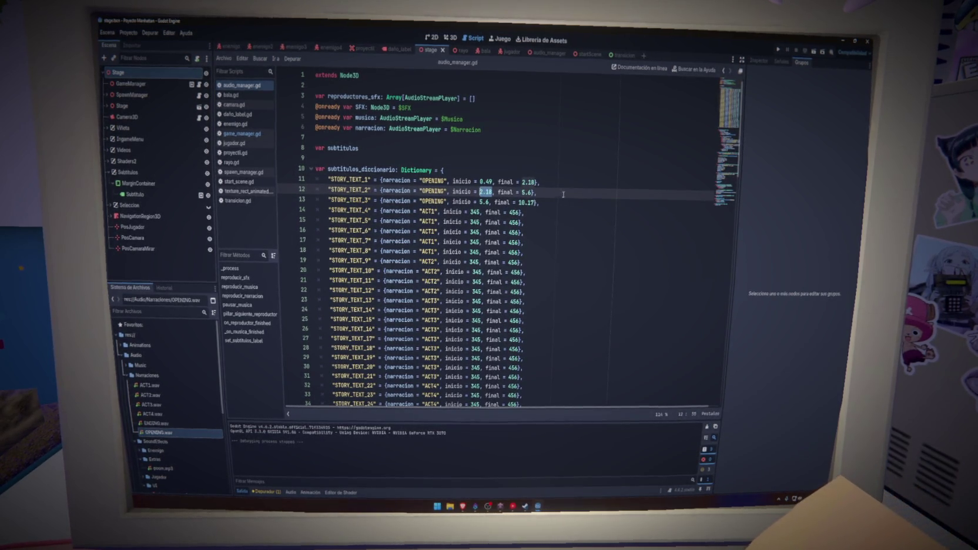
{"action": "left_click_drag", "start_coordinate": [725, 150], "coordinate": [723, 157]}
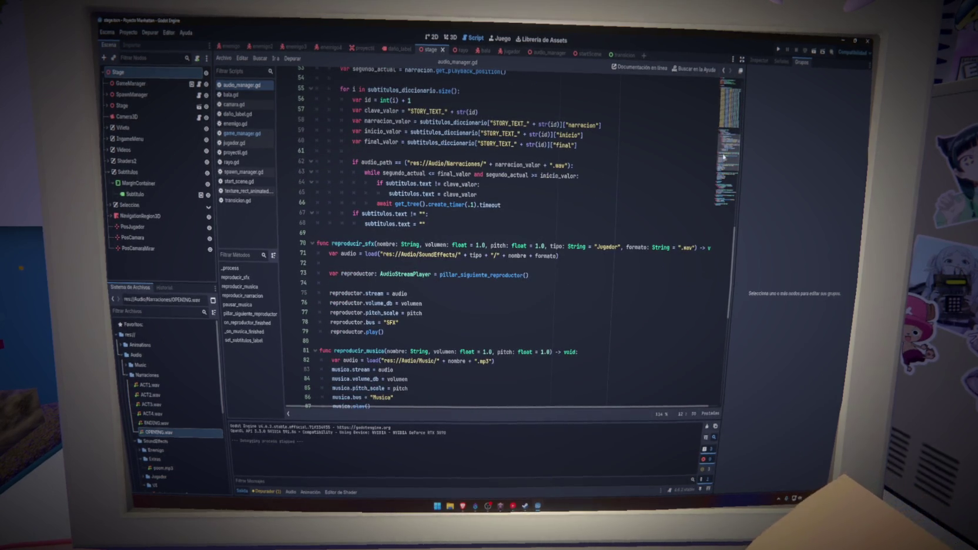
{"action": "scroll", "coordinate": [615, 202], "scroll_direction": "up", "scroll_amount": 2}
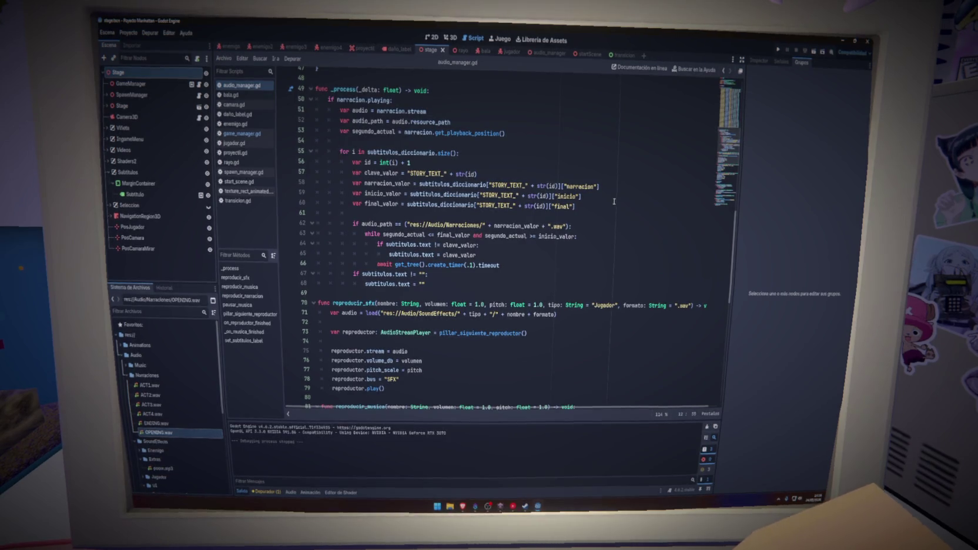
Dedent the subtitle-clearing lines 67–68 two levels.
{"action": "left_click_drag", "start_coordinate": [454, 280], "coordinate": [312, 274]}
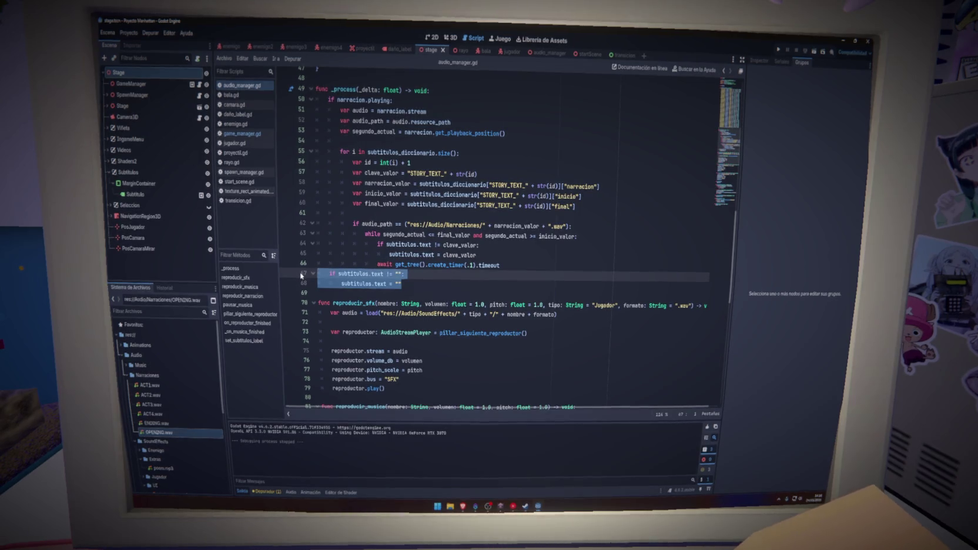
{"action": "key", "text": "shift+Tab"}
{"action": "key", "text": "shift+Tab"}
{"action": "left_click", "coordinate": [528, 176]}
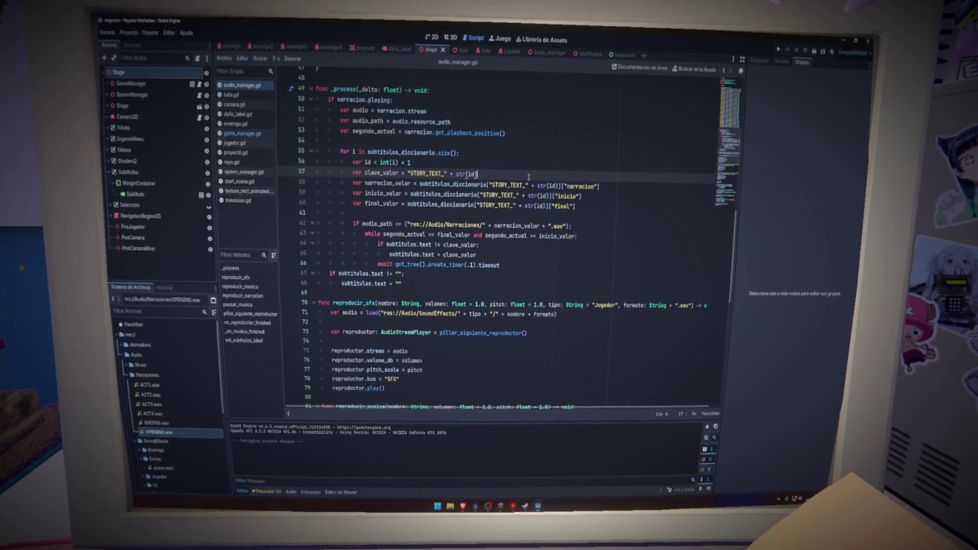
Nest the clearing check under a new if subtitulos: line after the timeout, then run the game.
{"action": "left_click", "coordinate": [513, 265]}
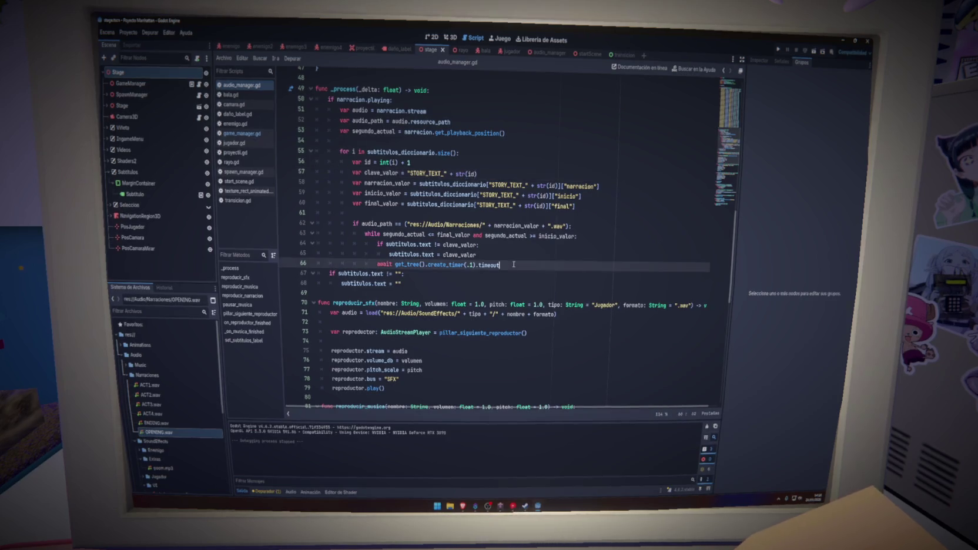
{"action": "key", "text": "Return"}
{"action": "key", "text": "BackSpace"}
{"action": "key", "text": "BackSpace"}
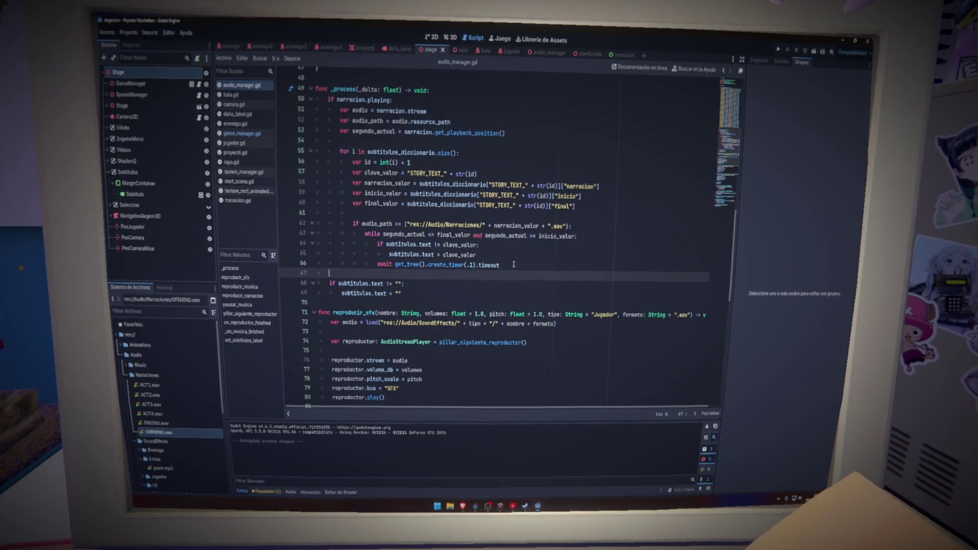
{"action": "type", "text": "if subtitulos:"}
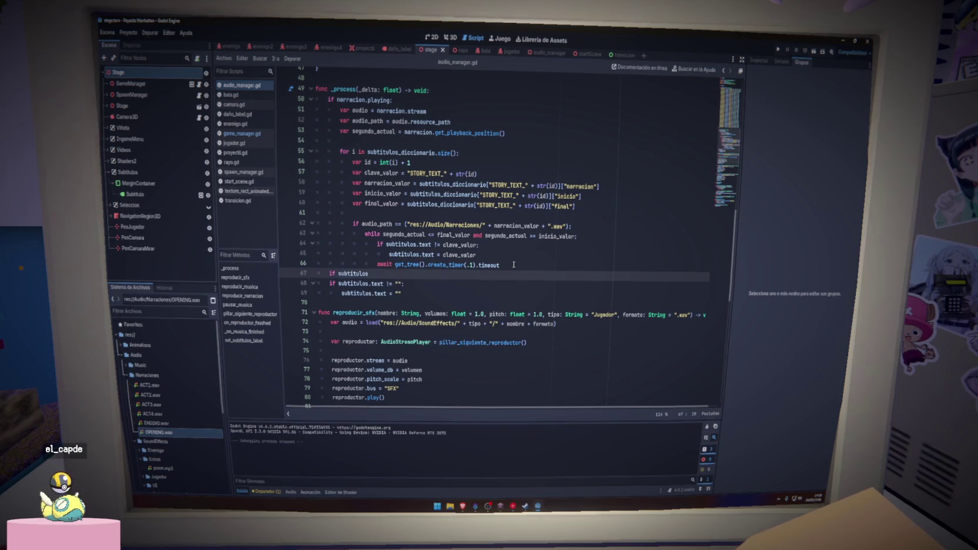
{"action": "left_click_drag", "start_coordinate": [484, 293], "coordinate": [484, 284]}
{"action": "key", "text": "Tab"}
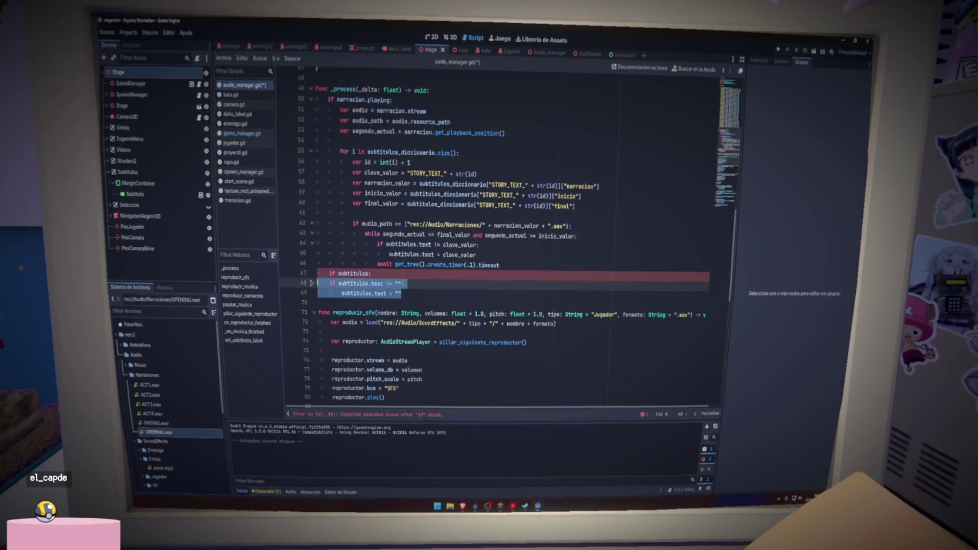
{"action": "left_click", "coordinate": [485, 284]}
{"action": "key", "text": "F5"}
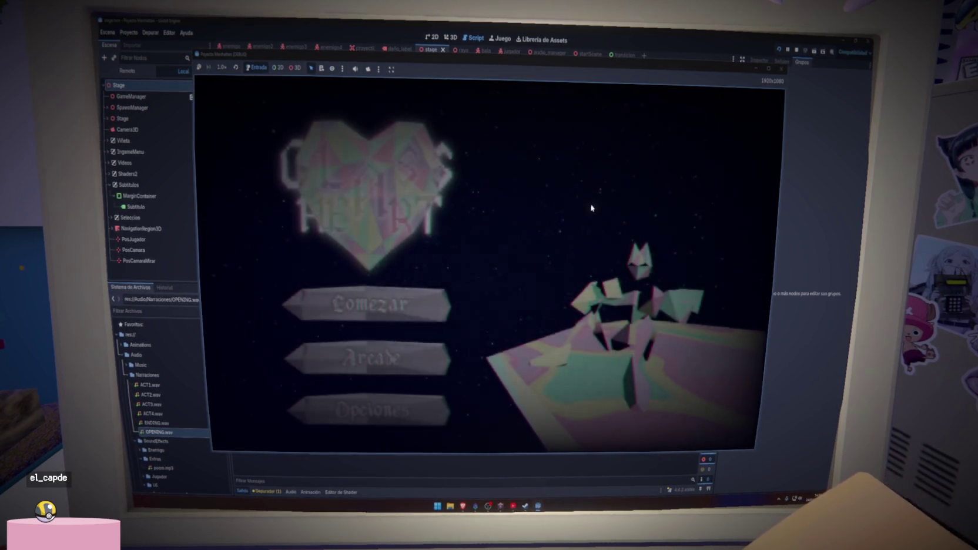
Start a game with Comenzar, close the test run, and save the scene and script.
{"action": "left_click", "coordinate": [383, 303]}
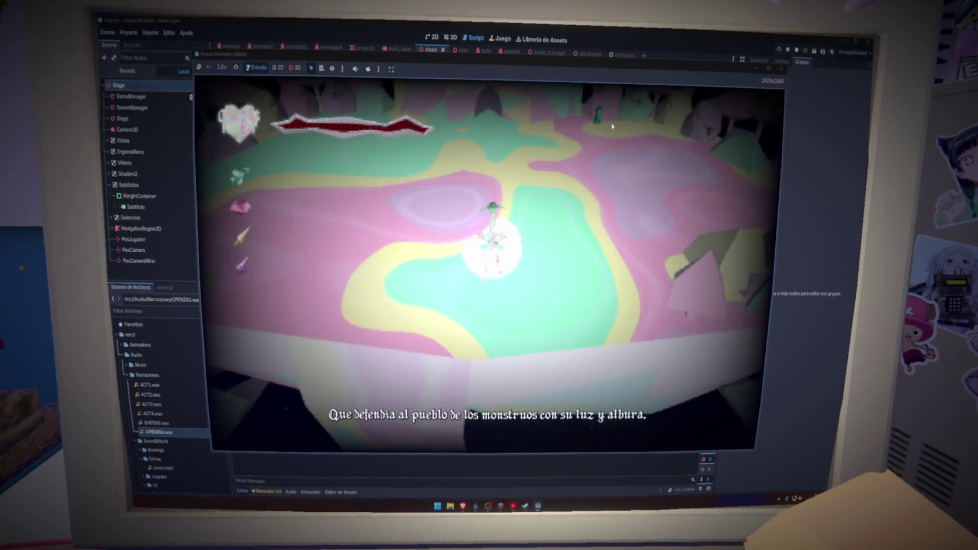
{"action": "left_click", "coordinate": [782, 69]}
{"action": "key", "text": "ctrl+s"}
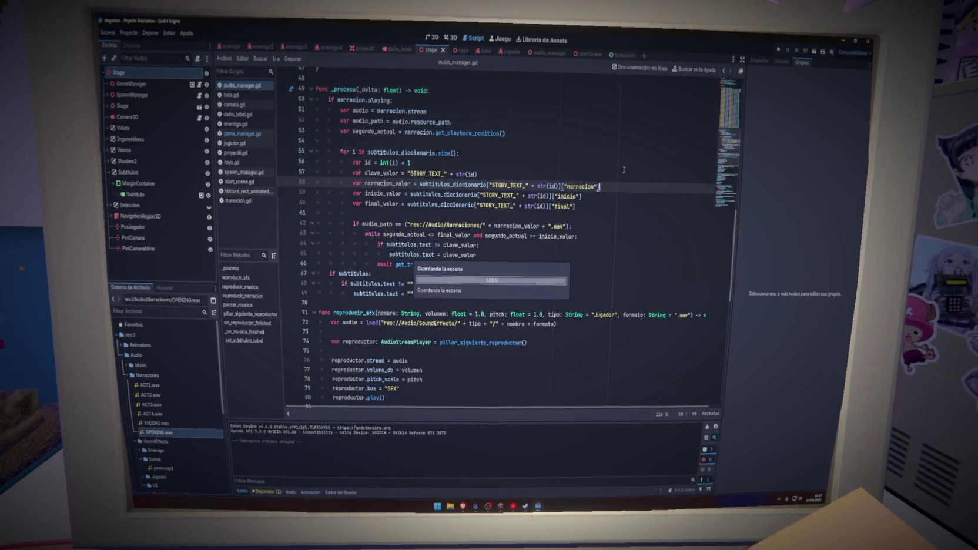
Indent the if subtitulos: block on lines 67–69 one level deeper and relaunch the game.
{"action": "left_click", "coordinate": [621, 164]}
{"action": "left_click", "coordinate": [622, 206]}
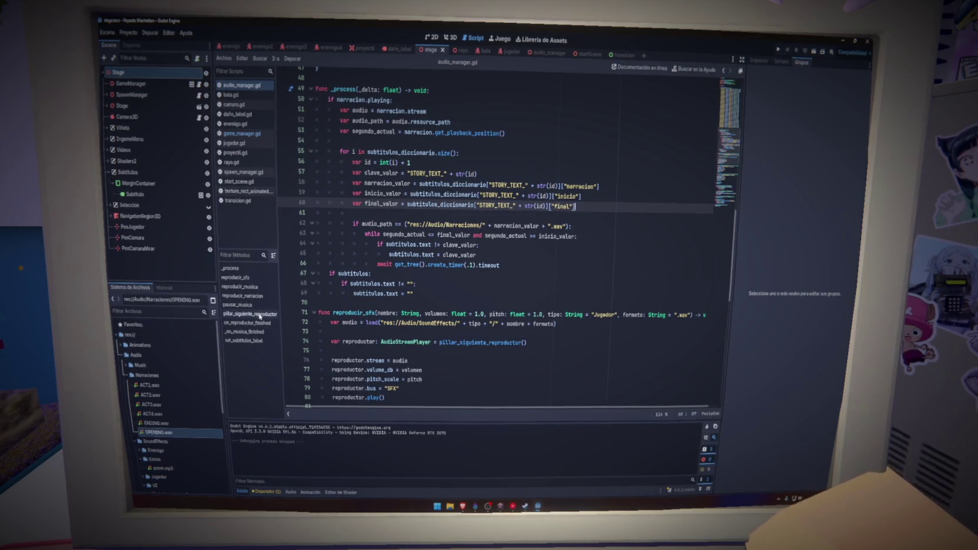
{"action": "left_click", "coordinate": [344, 101]}
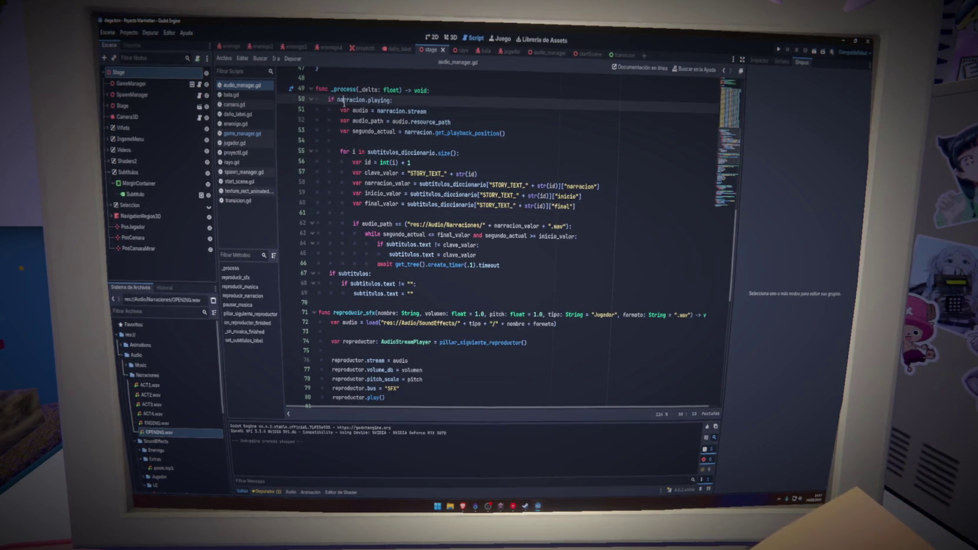
{"action": "double_click", "coordinate": [376, 100]}
{"action": "left_click_drag", "start_coordinate": [429, 292], "coordinate": [321, 274]}
{"action": "key", "text": "Tab"}
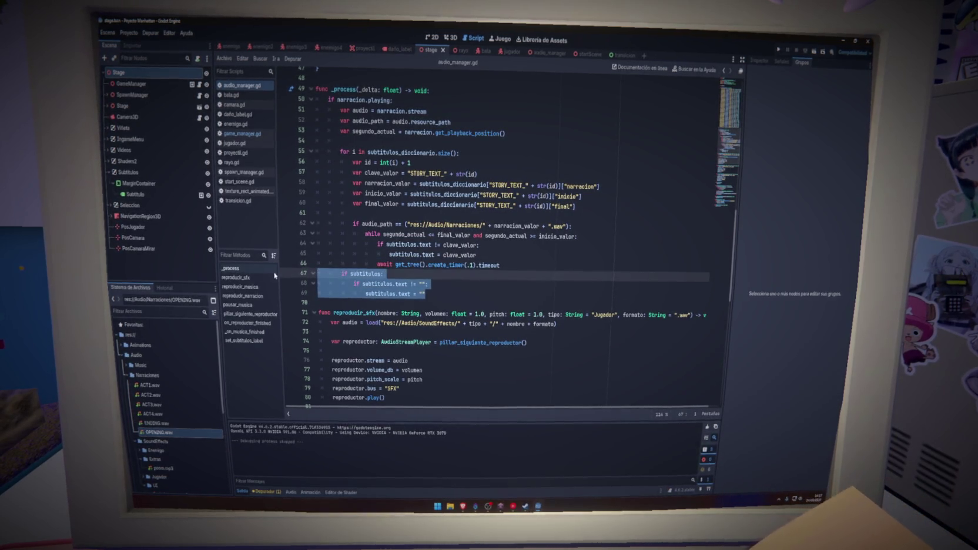
{"action": "left_click", "coordinate": [537, 131]}
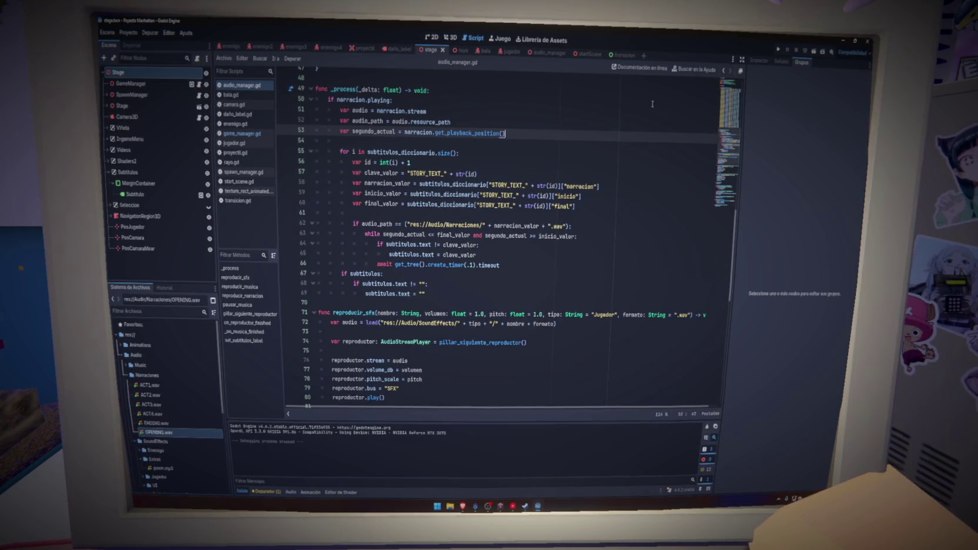
{"action": "left_click", "coordinate": [778, 49]}
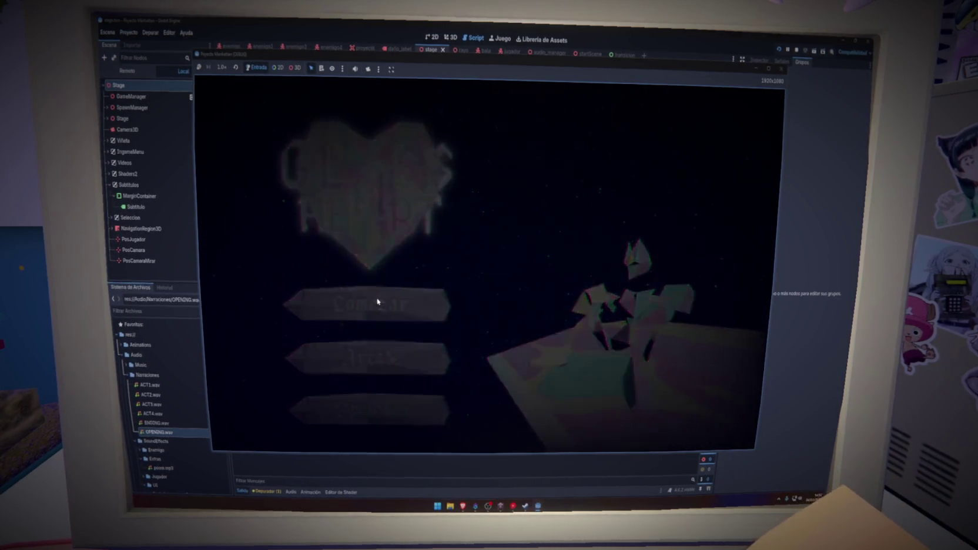
Start the game from Comenzar, watch the intro cutscene subtitles, then close the game window.
{"action": "left_click", "coordinate": [378, 302]}
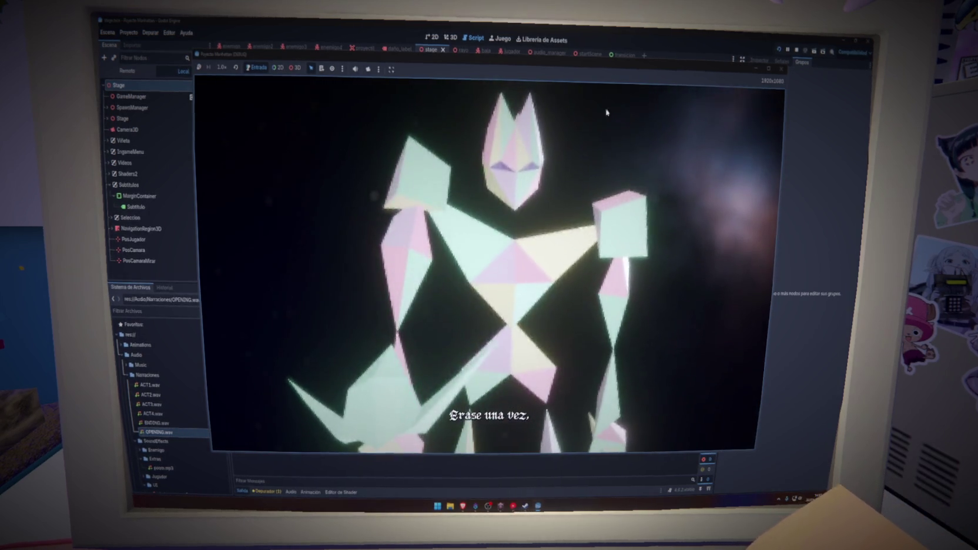
{"action": "mouse_move", "coordinate": [770, 70]}
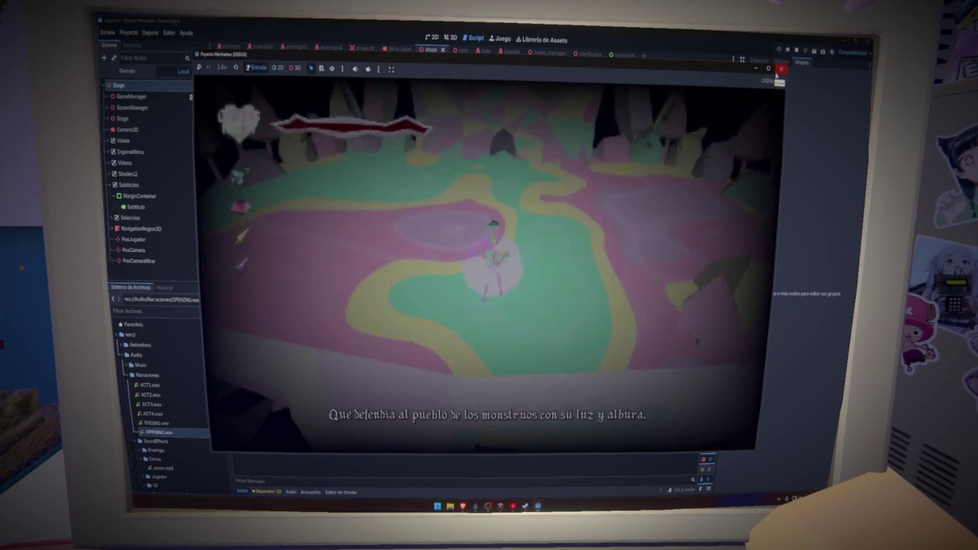
{"action": "left_click", "coordinate": [777, 72]}
Indent the subtitle-clearing lines 67–69 one more level inside the loop.
{"action": "left_click_drag", "start_coordinate": [450, 292], "coordinate": [329, 273]}
{"action": "key", "text": "Tab"}
{"action": "key", "text": "Tab"}
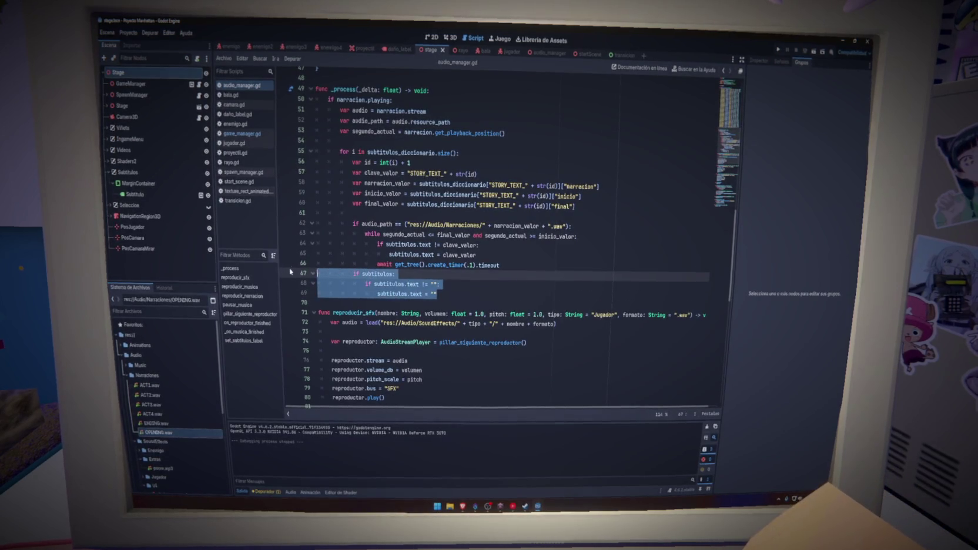
{"action": "left_click", "coordinate": [616, 282]}
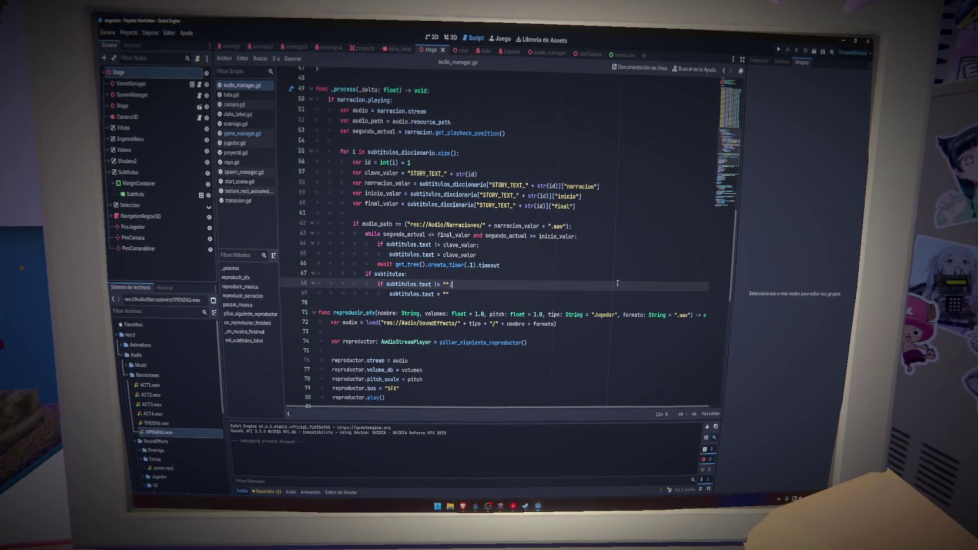
Review the while loop on lines 63–66 and the subtitle check, then relaunch the project.
{"action": "mouse_move", "coordinate": [317, 233]}
{"action": "left_mouse_down"}
{"action": "mouse_move", "coordinate": [579, 235]}
{"action": "mouse_move", "coordinate": [482, 255]}
{"action": "mouse_move", "coordinate": [500, 265]}
{"action": "left_mouse_up"}
{"action": "left_click_drag", "start_coordinate": [448, 294], "coordinate": [292, 273]}
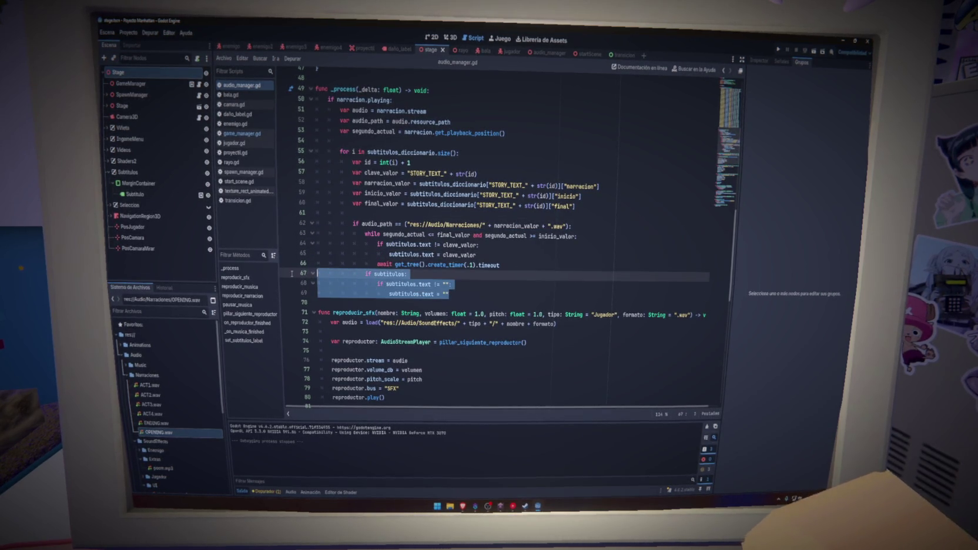
{"action": "left_click", "coordinate": [525, 287]}
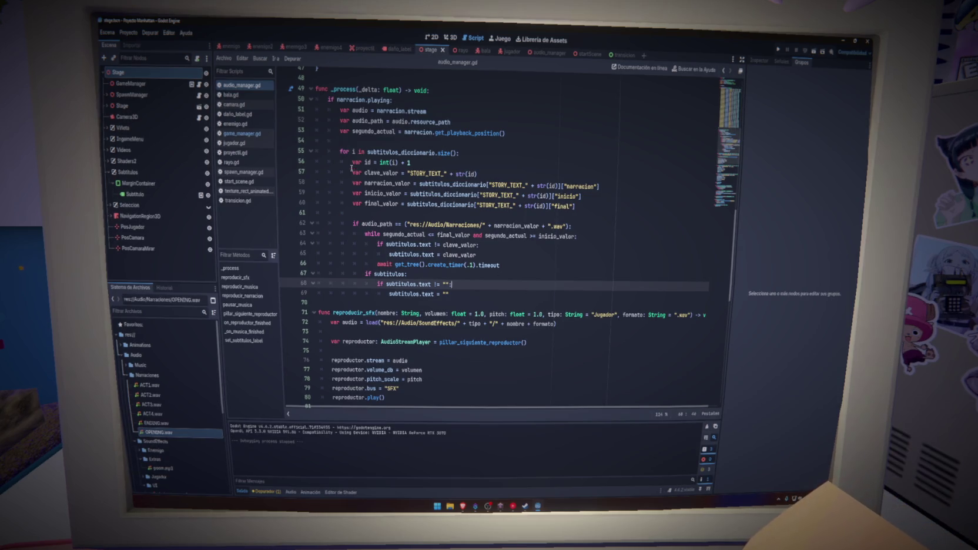
{"action": "left_click", "coordinate": [459, 152]}
{"action": "left_click", "coordinate": [779, 51]}
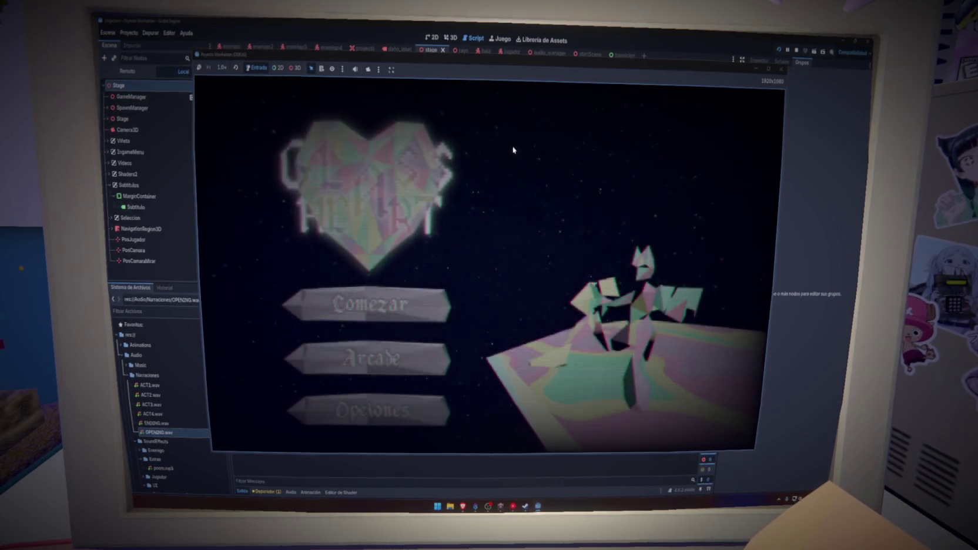
Replay the intro cutscene from Comenzar to check the subtitles, then close the game window.
{"action": "left_click", "coordinate": [388, 298]}
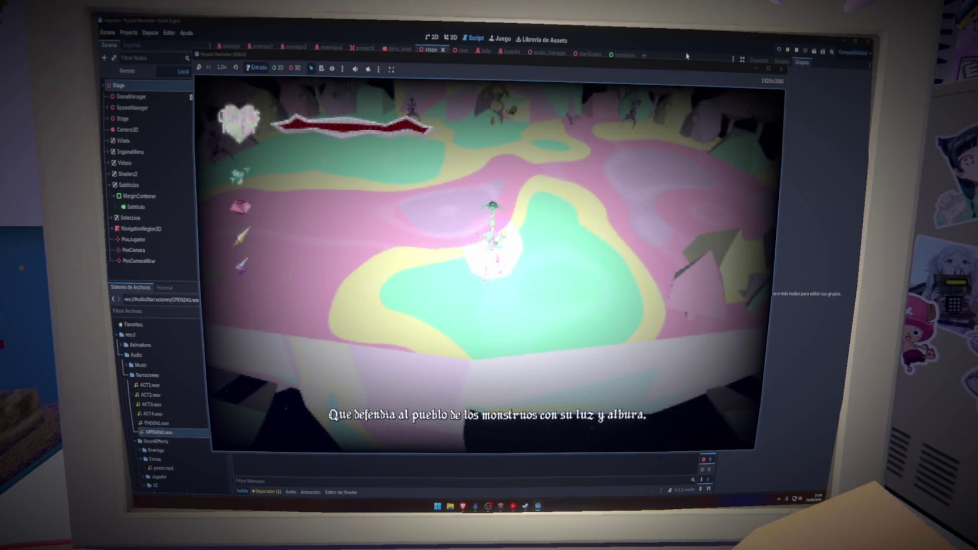
{"action": "left_click", "coordinate": [778, 70]}
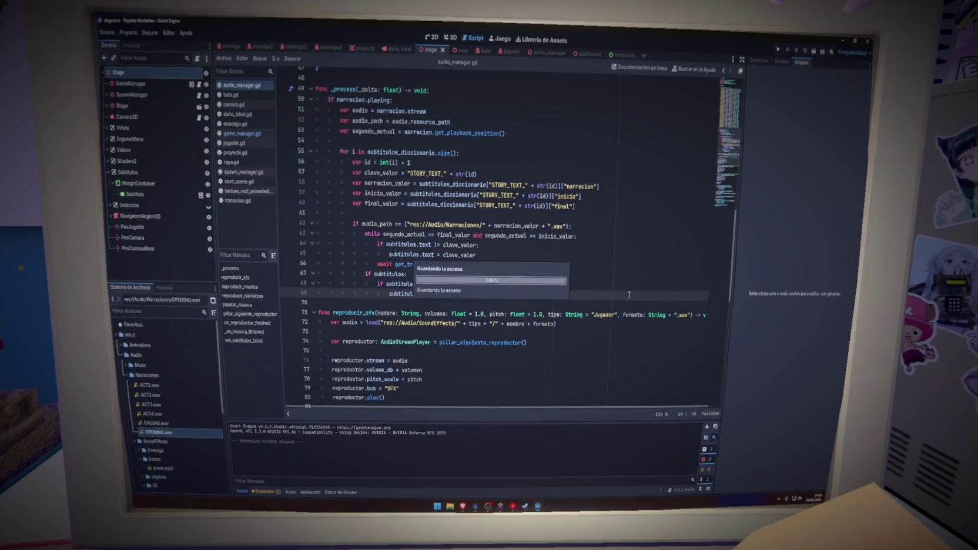
Move the if subtitulos: clearing check from lines 67–69 to just below line 60, above the audio_path check.
{"action": "left_click", "coordinate": [628, 295]}
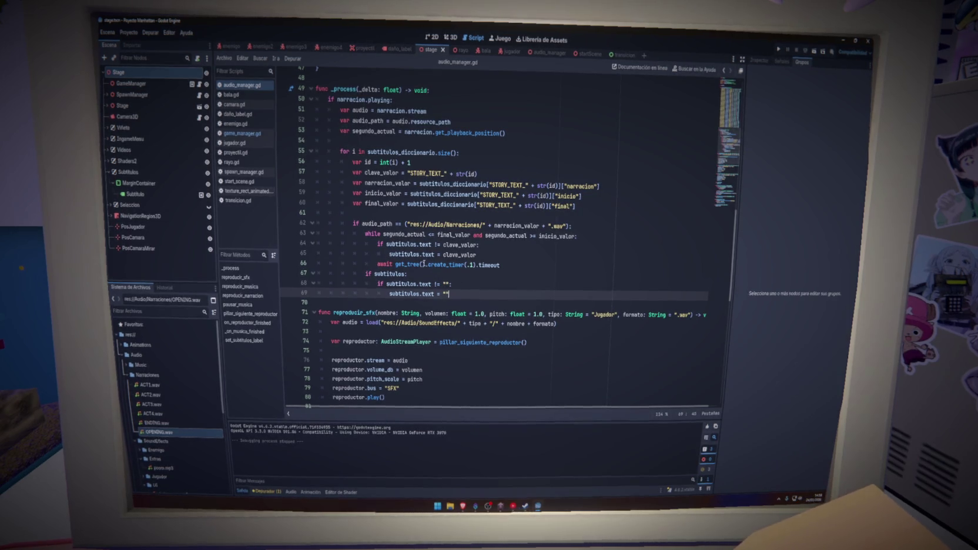
{"action": "mouse_move", "coordinate": [405, 236]}
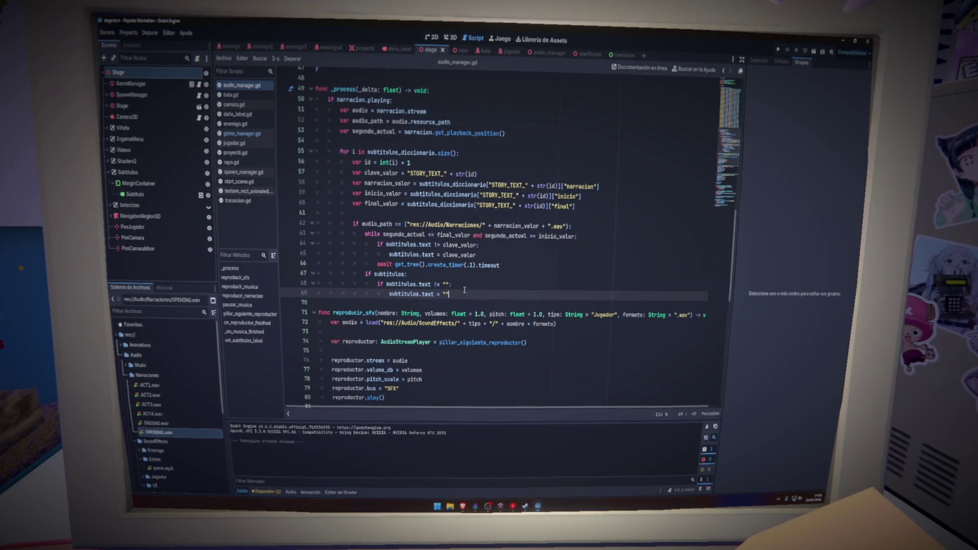
{"action": "left_click_drag", "start_coordinate": [461, 295], "coordinate": [309, 276]}
{"action": "key", "text": "ctrl+c"}
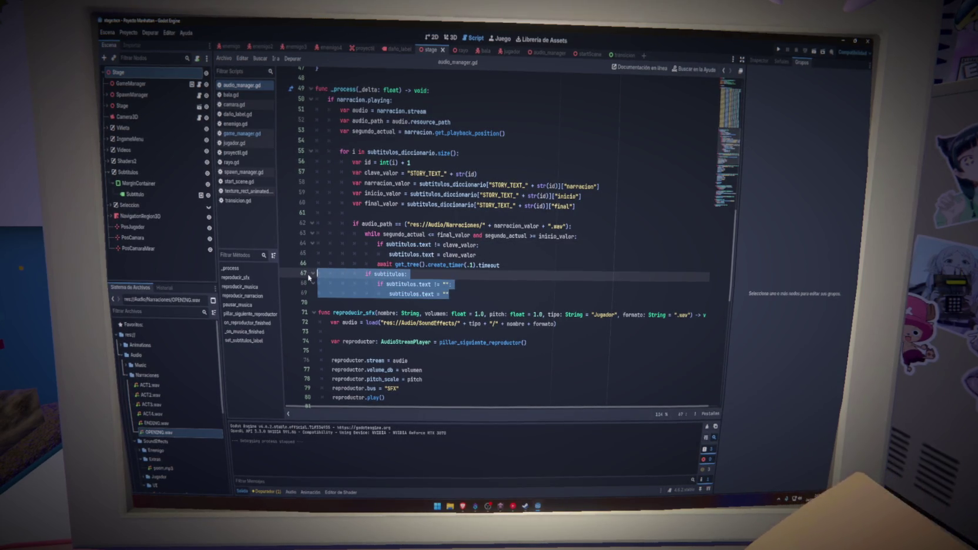
{"action": "key", "text": "BackSpace"}
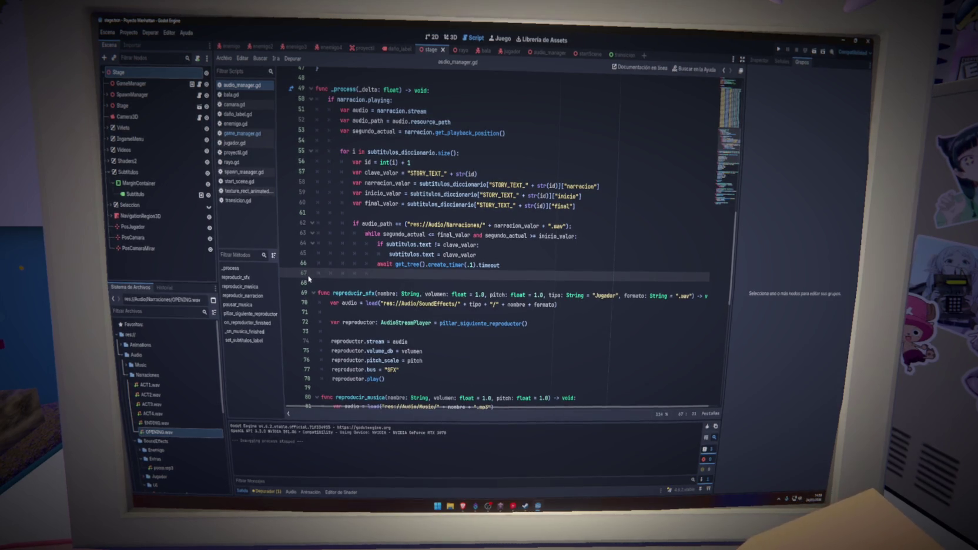
{"action": "key", "text": "BackSpace"}
{"action": "key", "text": "BackSpace"}
{"action": "key", "text": "BackSpace"}
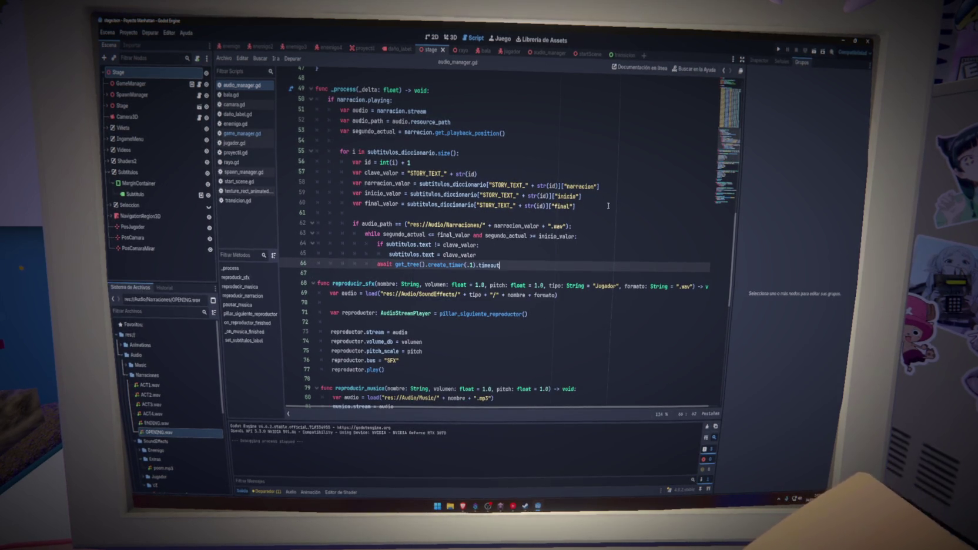
{"action": "left_click", "coordinate": [611, 208]}
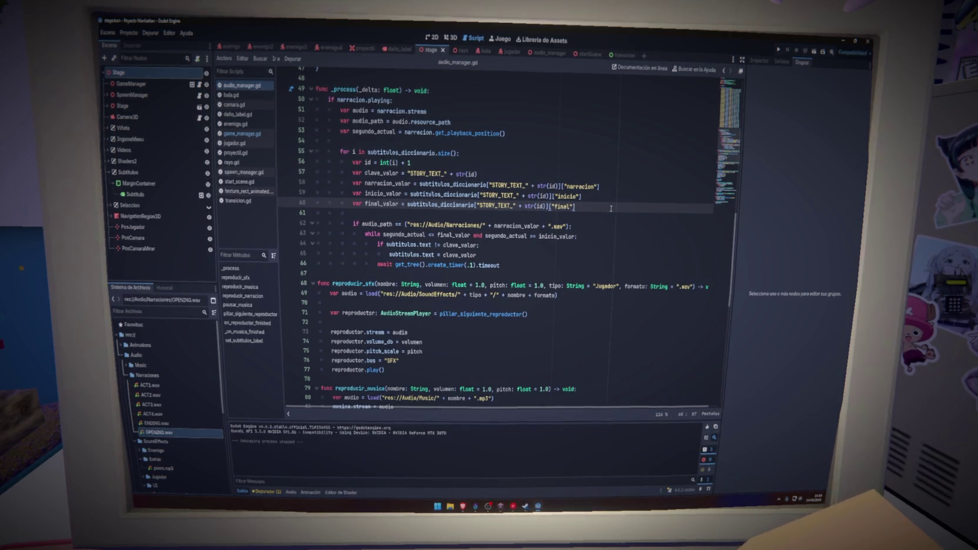
{"action": "key", "text": "Return"}
{"action": "key", "text": "ctrl+v"}
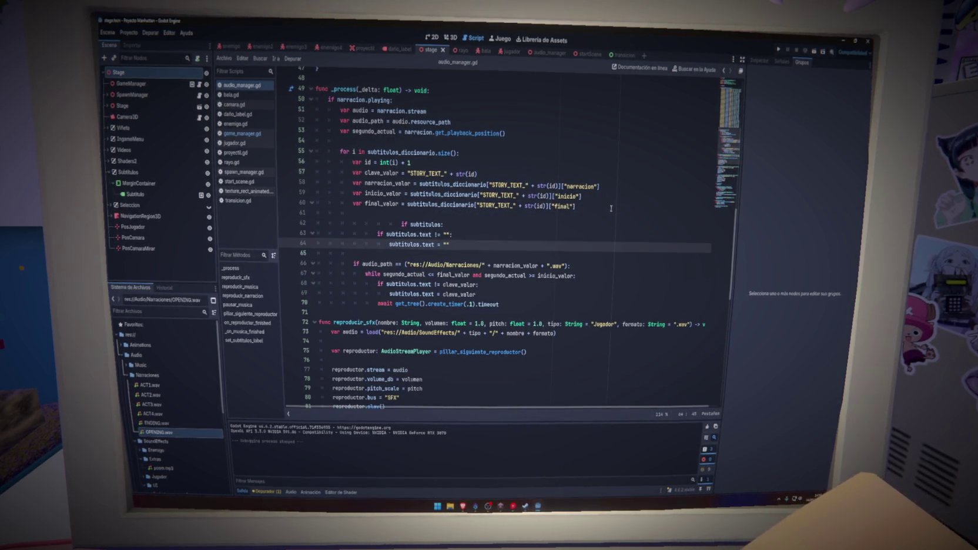
Dedent the pasted subtitle check on lines 62–64 to the correct loop level.
{"action": "left_click", "coordinate": [400, 224]}
{"action": "key", "text": "BackSpace"}
{"action": "key", "text": "BackSpace"}
{"action": "key", "text": "BackSpace"}
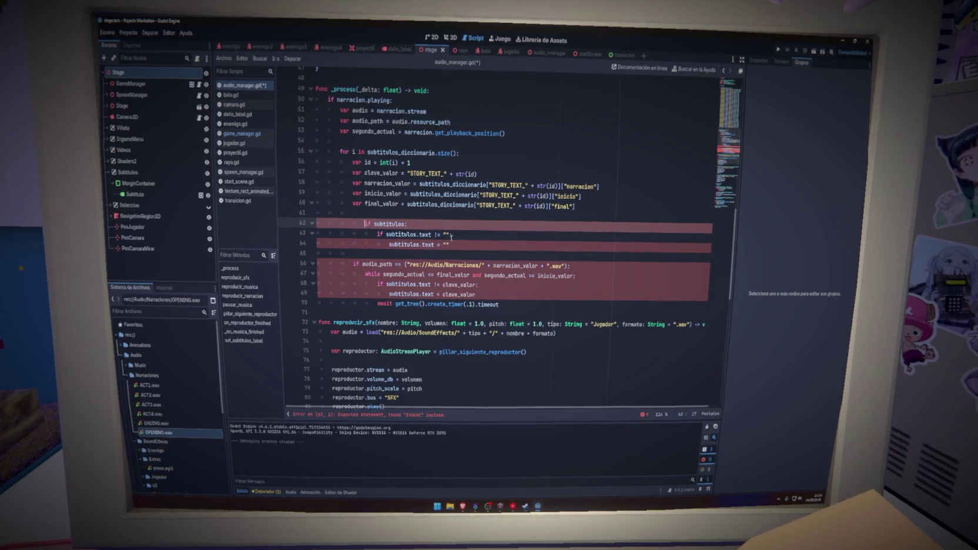
{"action": "left_click", "coordinate": [450, 245], "text": "shift"}
{"action": "key", "text": "shift+Tab"}
{"action": "left_click", "coordinate": [410, 235]}
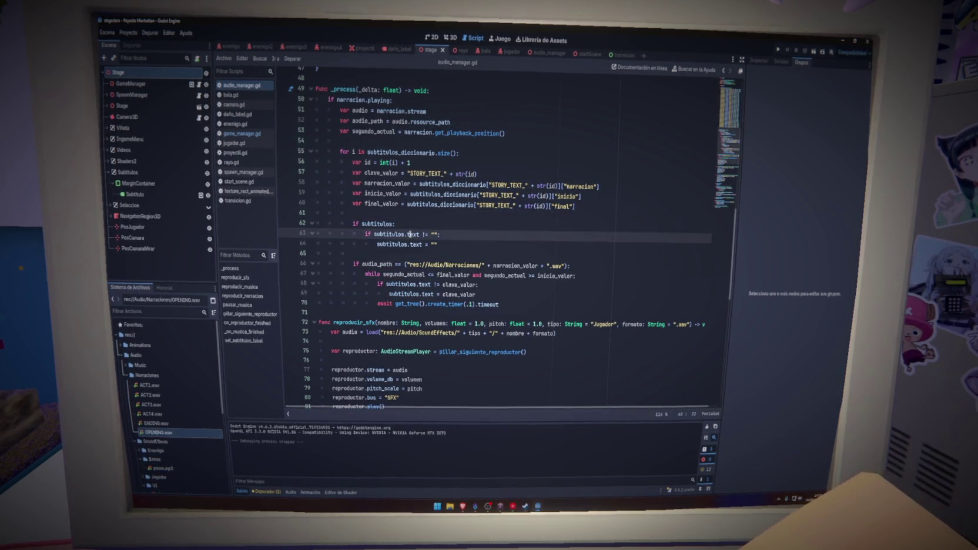
{"action": "left_click", "coordinate": [444, 229]}
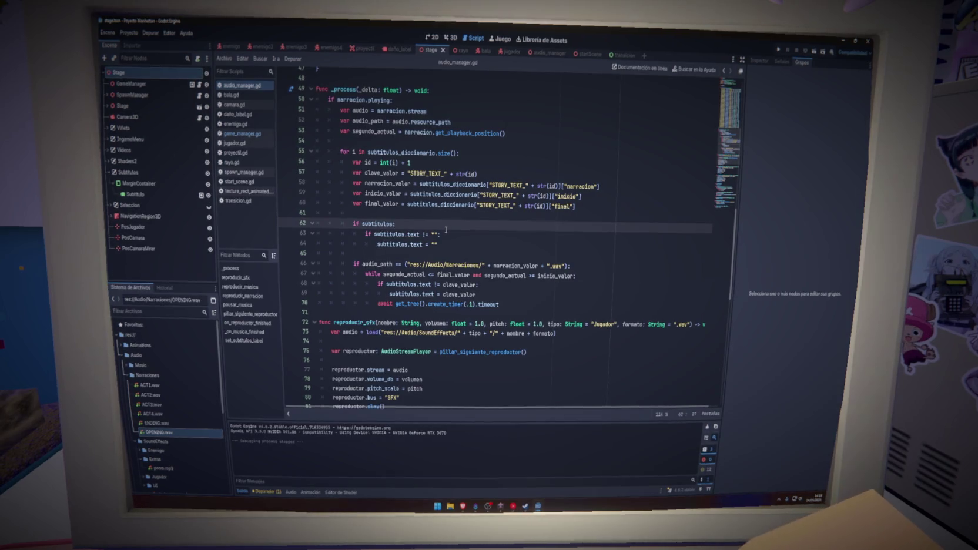
Merge the nested checks into if subtitulos and subtitulos.text != "": and save the script.
{"action": "double_click", "coordinate": [403, 234]}
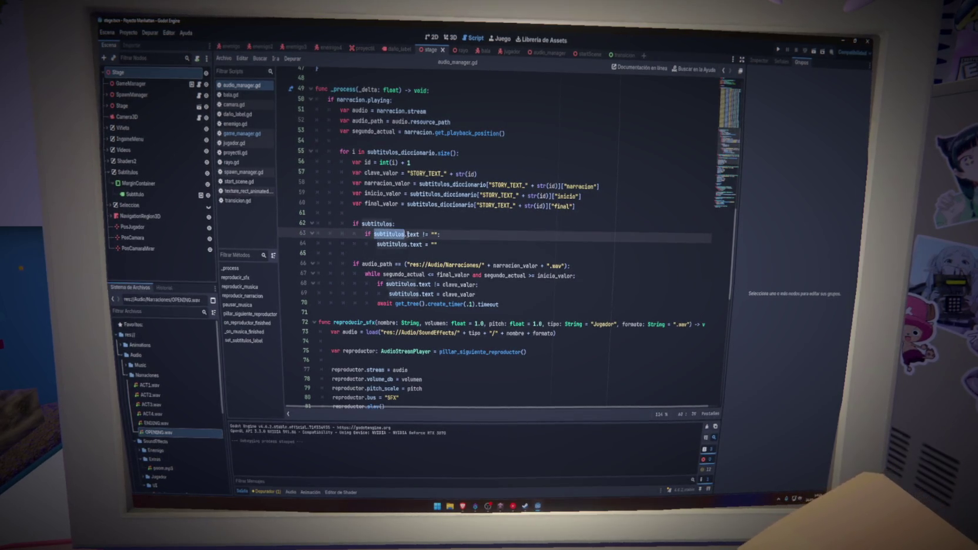
{"action": "left_click", "coordinate": [395, 224]}
{"action": "type", "text": "and subtitulos.text != \"\""}
{"action": "left_click_drag", "start_coordinate": [379, 234], "coordinate": [336, 235]}
{"action": "key", "text": "BackSpace"}
{"action": "key", "text": "BackSpace"}
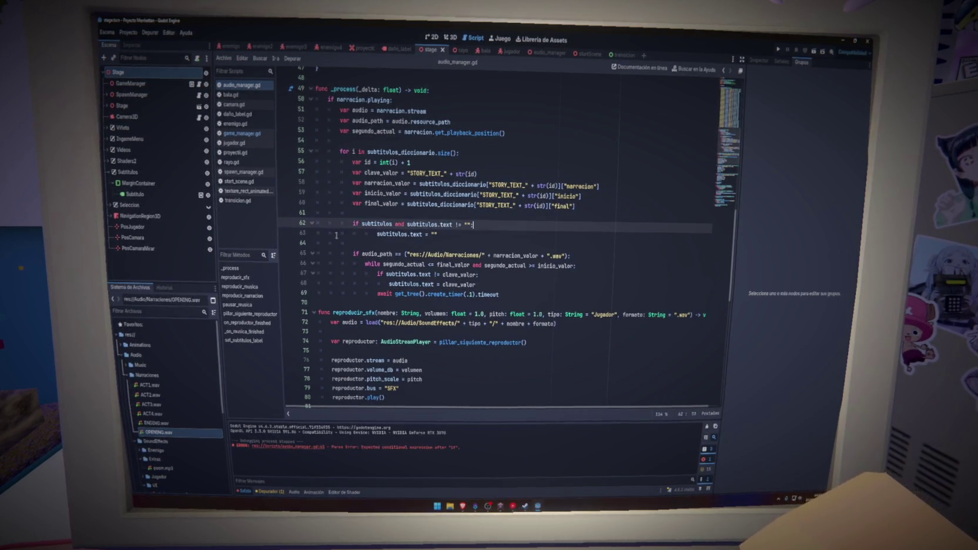
{"action": "left_click", "coordinate": [385, 234]}
{"action": "key", "text": "shift+Tab"}
{"action": "left_click", "coordinate": [500, 226]}
{"action": "key", "text": "ctrl+s"}
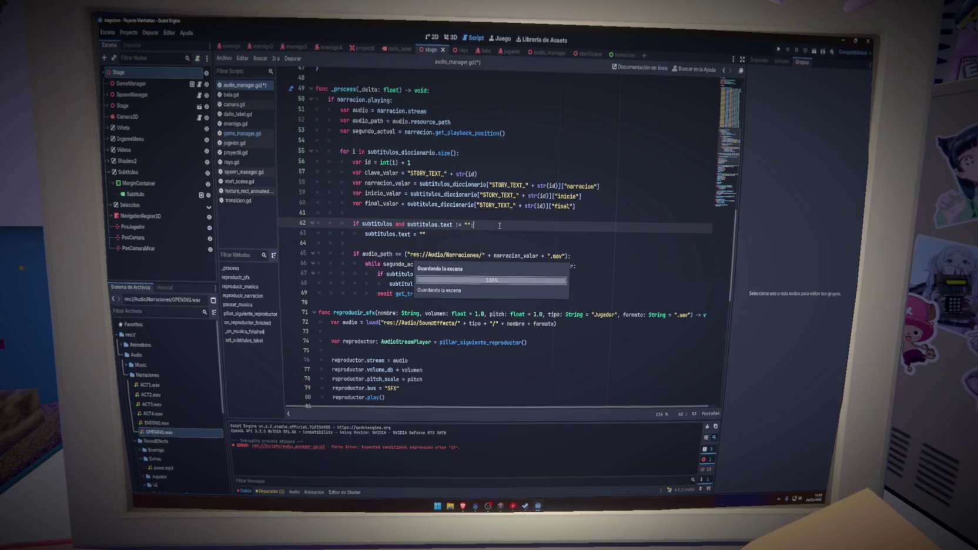
{"action": "key", "text": "Return"}
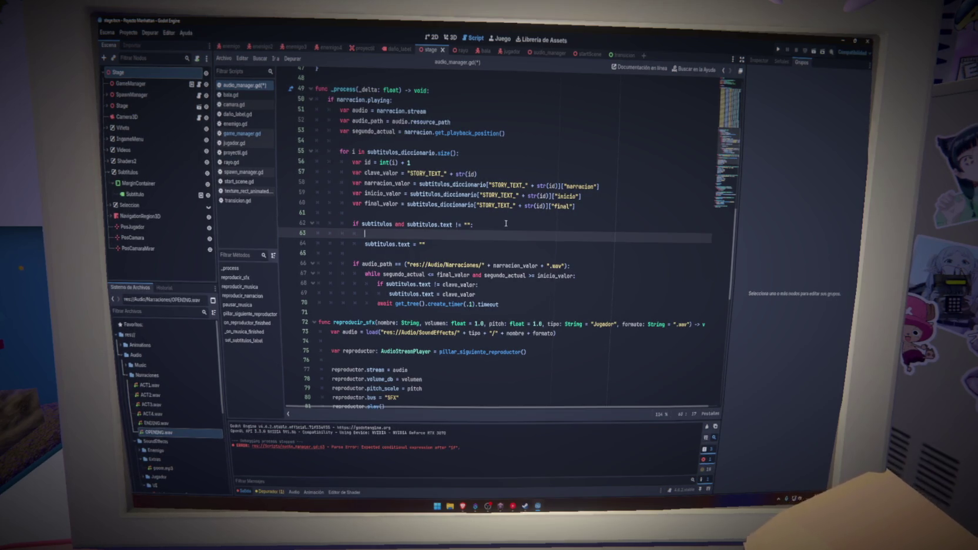
Write line 63 as if not segundo_actual <= final_valor and segundo_actual >= inicio_valor:, then save.
{"action": "left_click", "coordinate": [371, 132]}
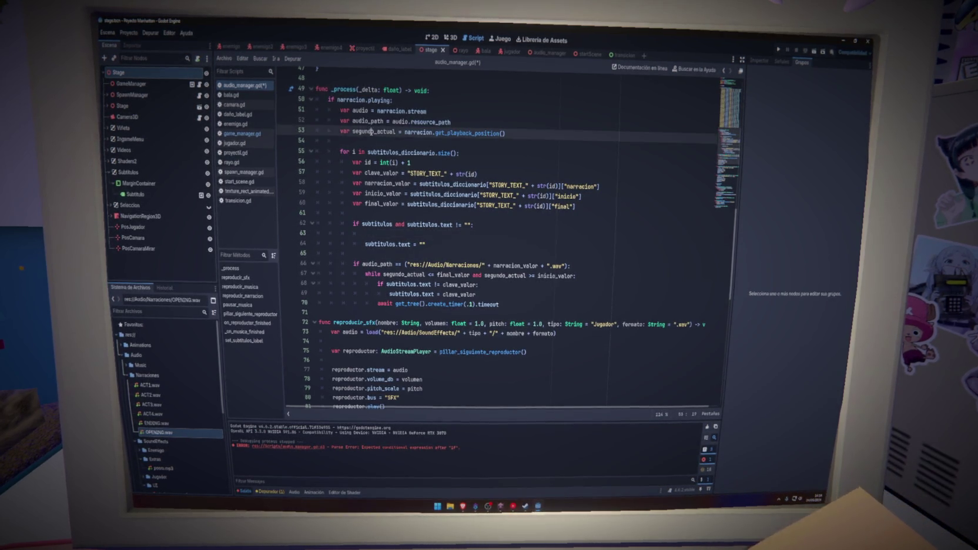
{"action": "double_click", "coordinate": [385, 194]}
{"action": "left_click", "coordinate": [431, 233]}
{"action": "type", "text": "if segundo_actual"}
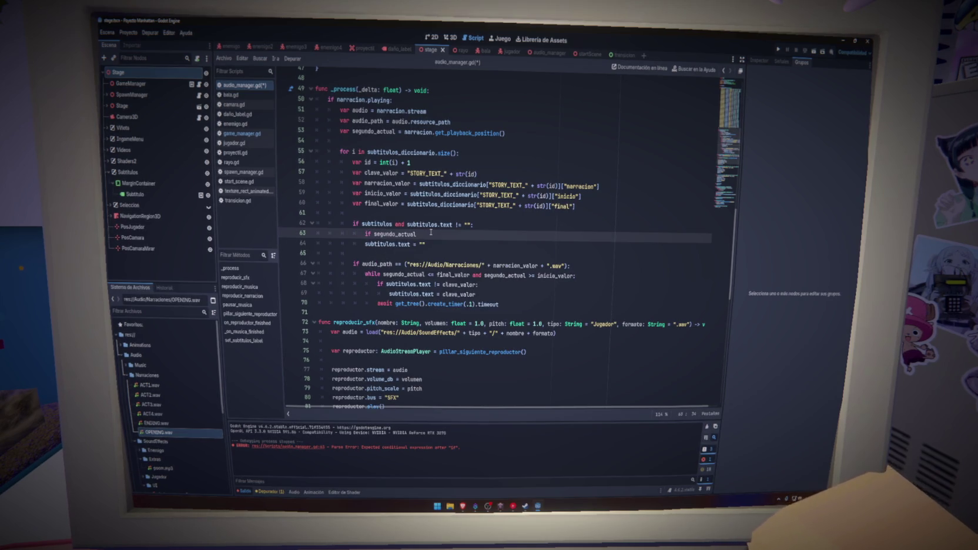
{"action": "type", "text": " <="}
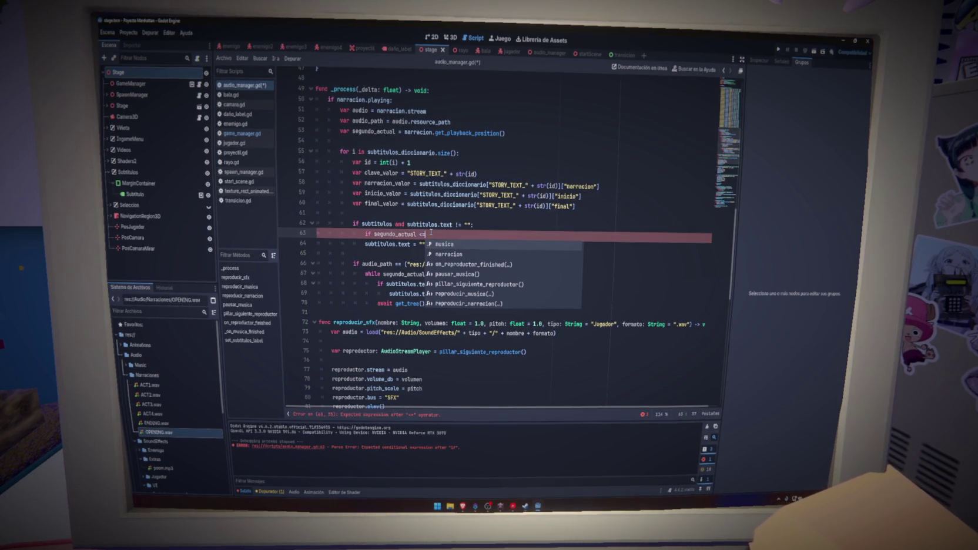
{"action": "type", "text": " final_valor and segund"}
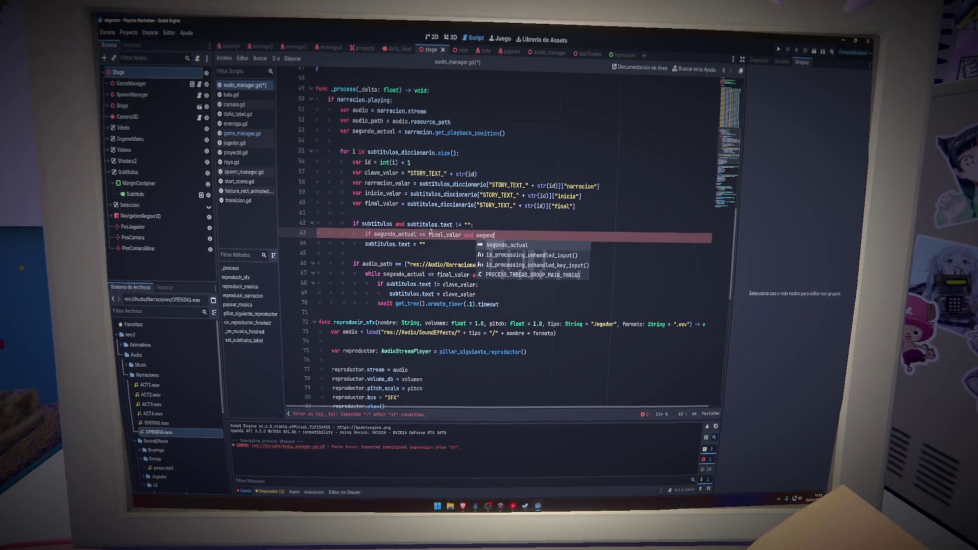
{"action": "key", "text": "Return"}
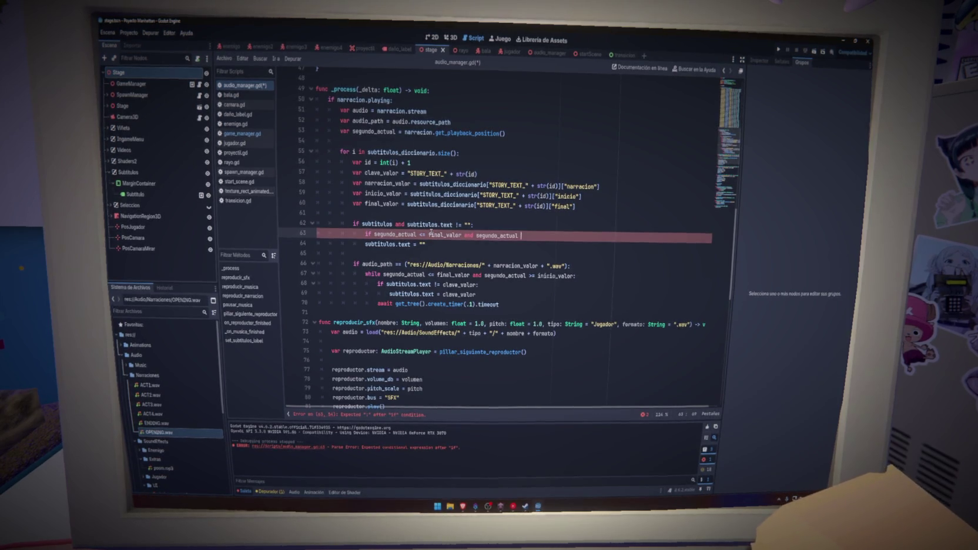
{"action": "type", "text": "= ini"}
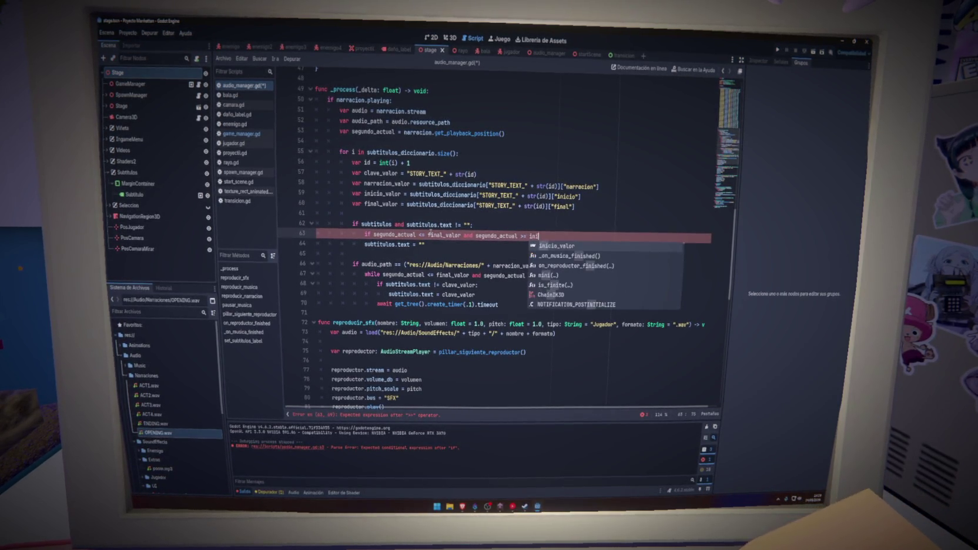
{"action": "key", "text": "Return"}
{"action": "key", "text": "ctrl+s"}
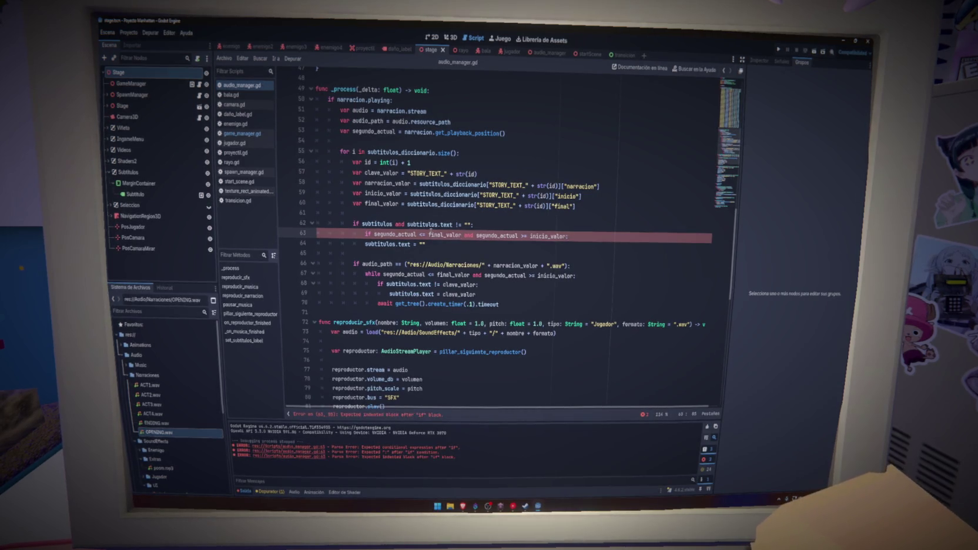
Indent the subtitulos.text reset on line 64 under the new check, save, and run the game.
{"action": "left_click", "coordinate": [365, 245]}
{"action": "key", "text": "Tab"}
{"action": "left_click", "coordinate": [372, 235]}
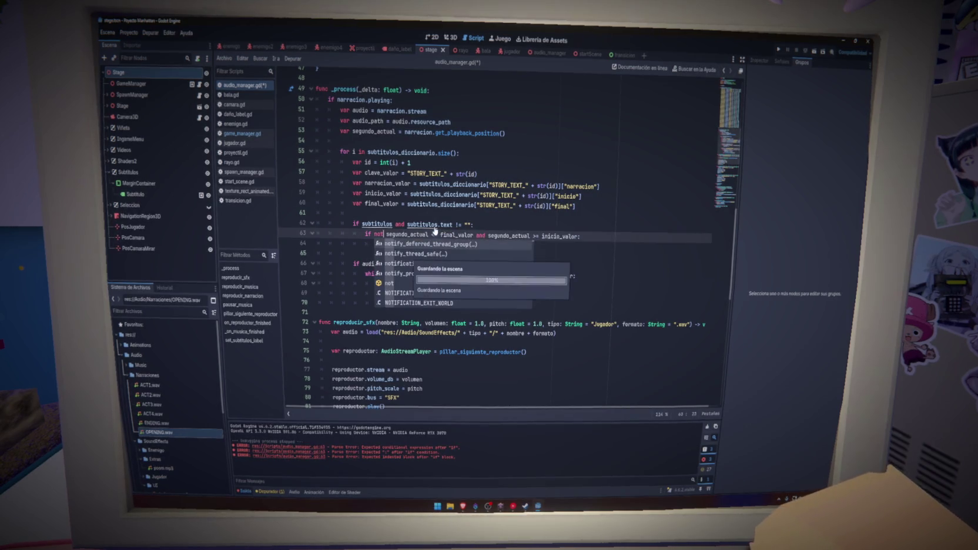
{"action": "left_click", "coordinate": [481, 226]}
{"action": "key", "text": "ctrl+s"}
{"action": "key", "text": "F5"}
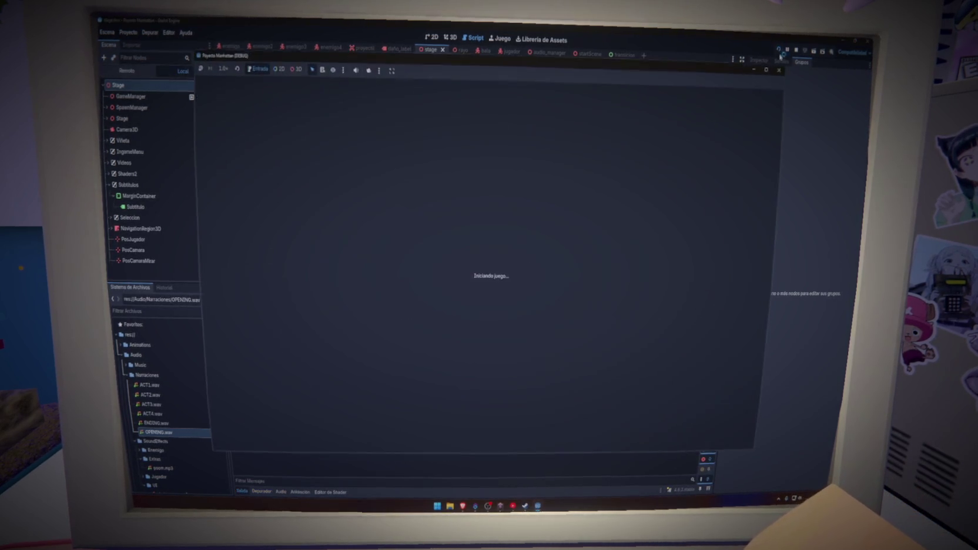
Stop the game, add a break line after the subtitle reset, and relaunch the project.
{"action": "left_click", "coordinate": [785, 71]}
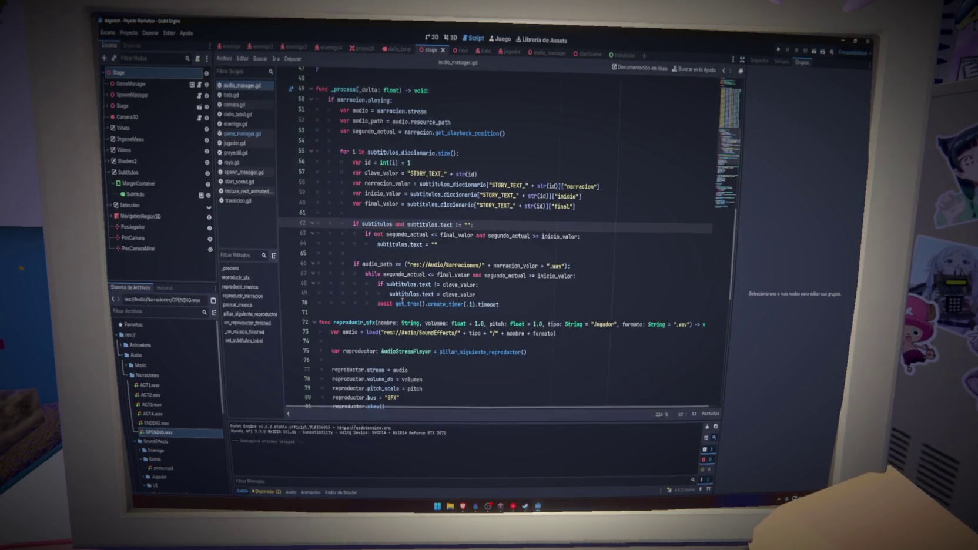
{"action": "left_click", "coordinate": [454, 247]}
{"action": "key", "text": "Return"}
{"action": "type", "text": "return"}
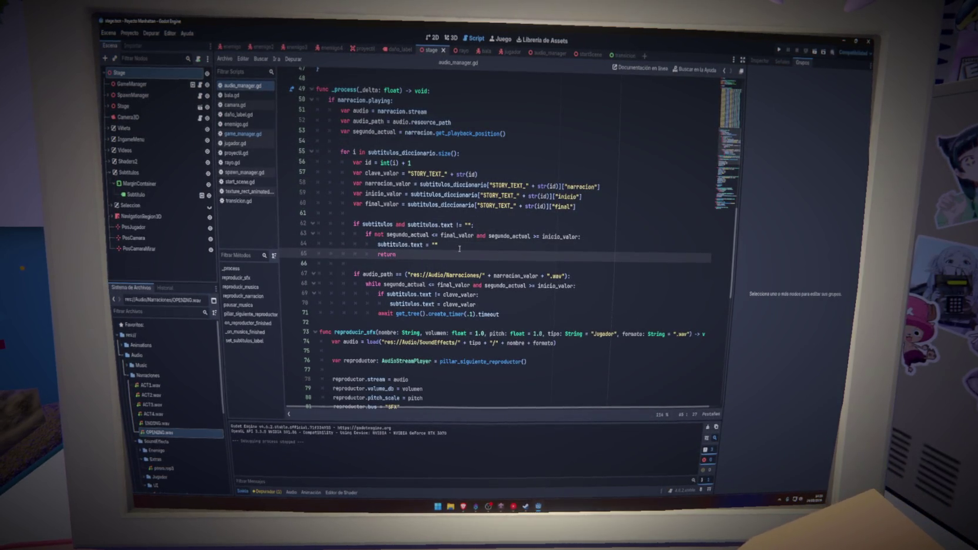
{"action": "key", "text": "BackSpace"}
{"action": "type", "text": "break"}
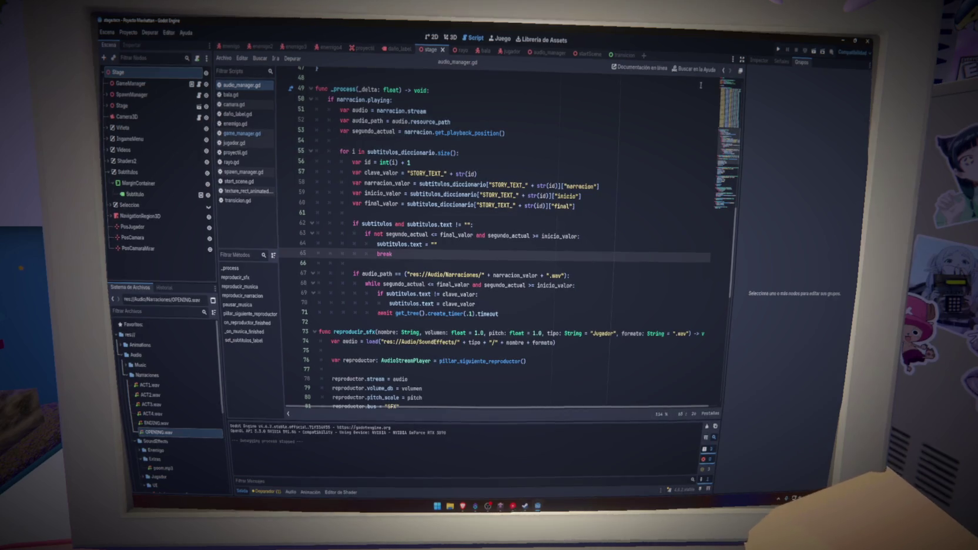
{"action": "left_click", "coordinate": [778, 49]}
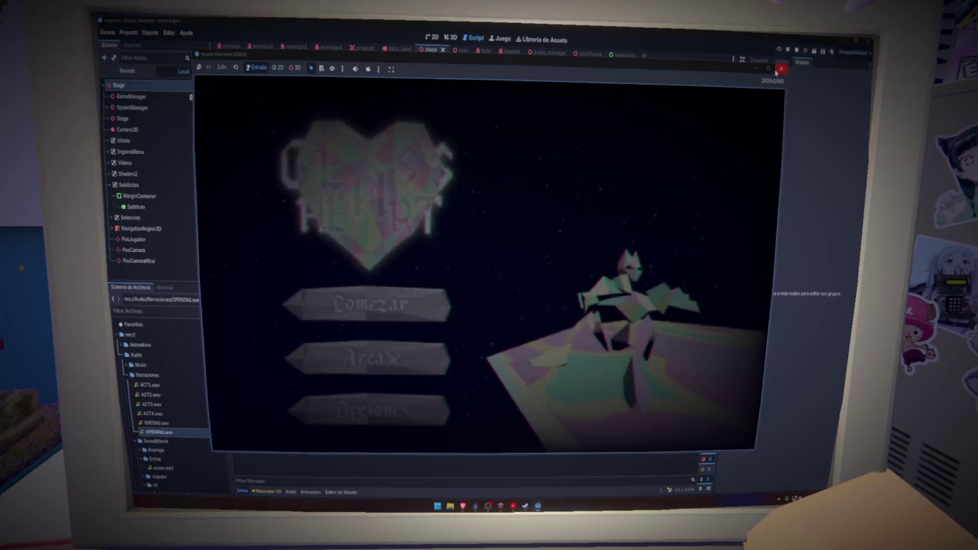
Watch the intro subtitles in the running game, close it, and delete the break line.
{"action": "left_click", "coordinate": [359, 302]}
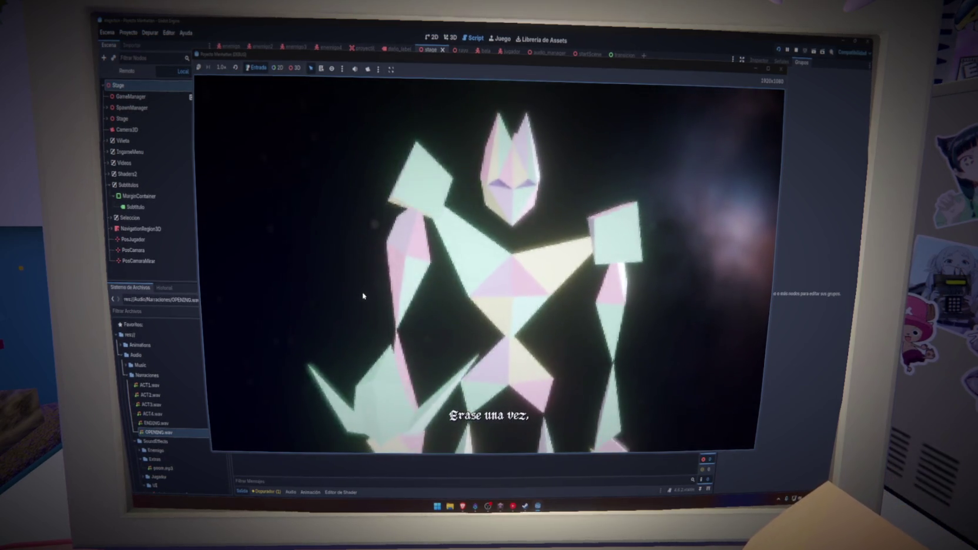
{"action": "left_click", "coordinate": [776, 72]}
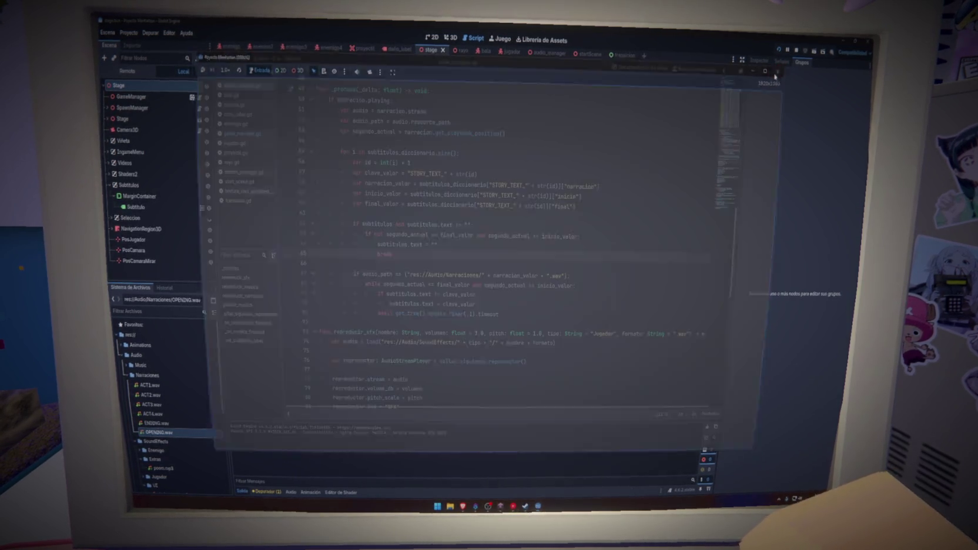
{"action": "key", "text": "BackSpace"}
{"action": "key", "text": "BackSpace"}
{"action": "key", "text": "BackSpace"}
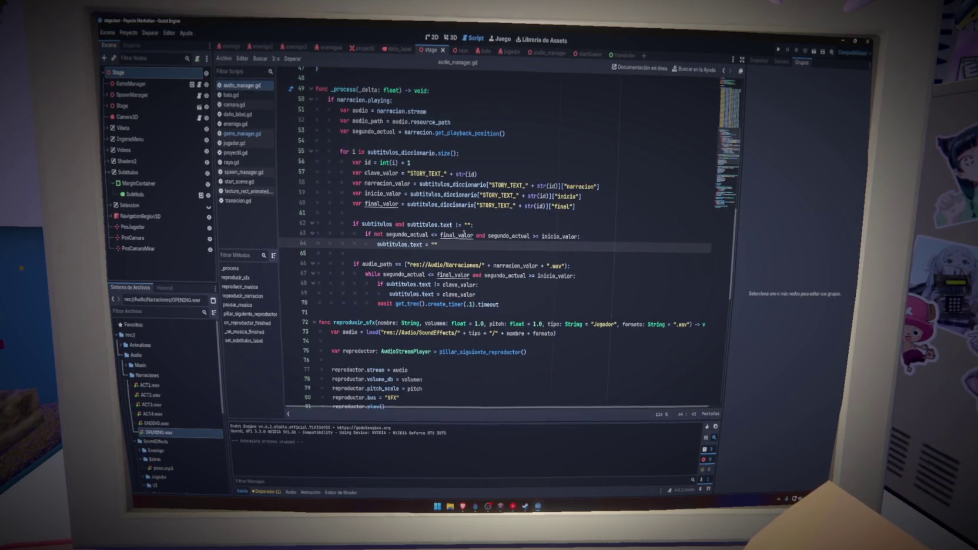
Run the project again, play past the intro, and stop it with F8.
{"action": "left_click", "coordinate": [779, 50]}
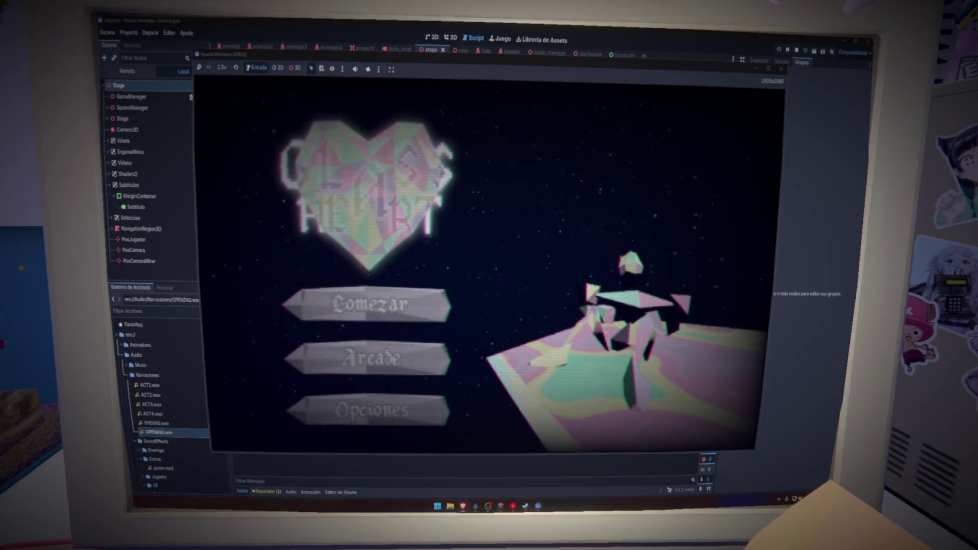
{"action": "left_click", "coordinate": [404, 411]}
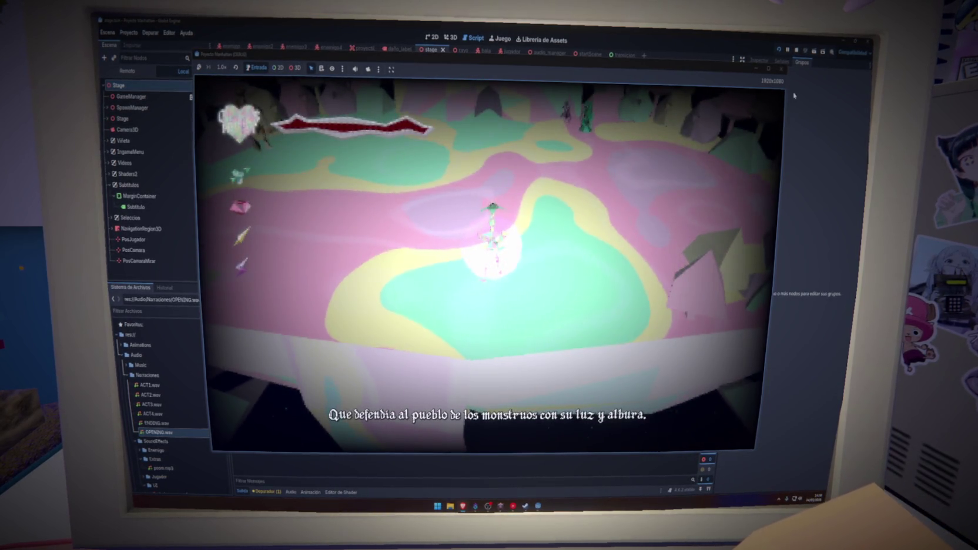
{"action": "key", "text": "F8"}
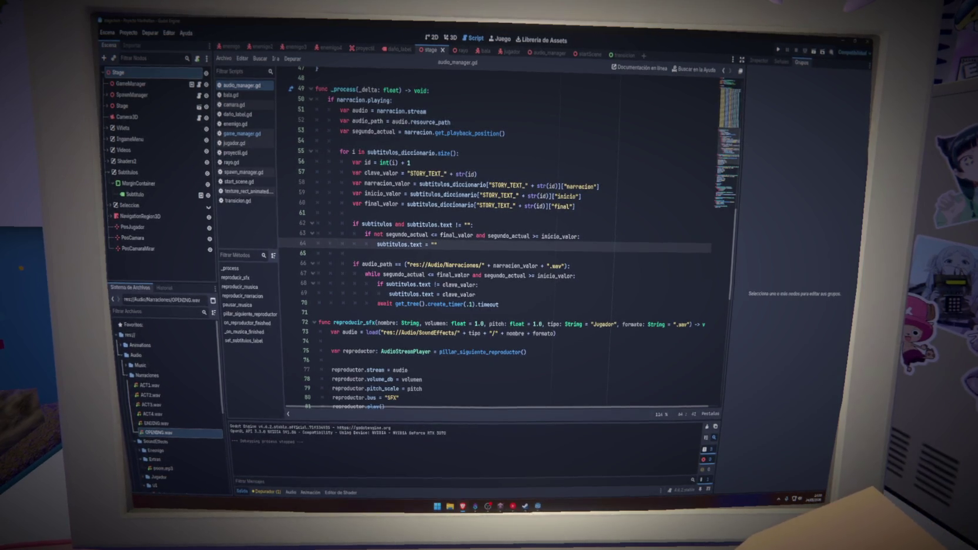
Dedent the subtitulos.text reset on line 64 one level within the subtitle check.
{"action": "left_click_drag", "start_coordinate": [582, 236], "coordinate": [322, 225]}
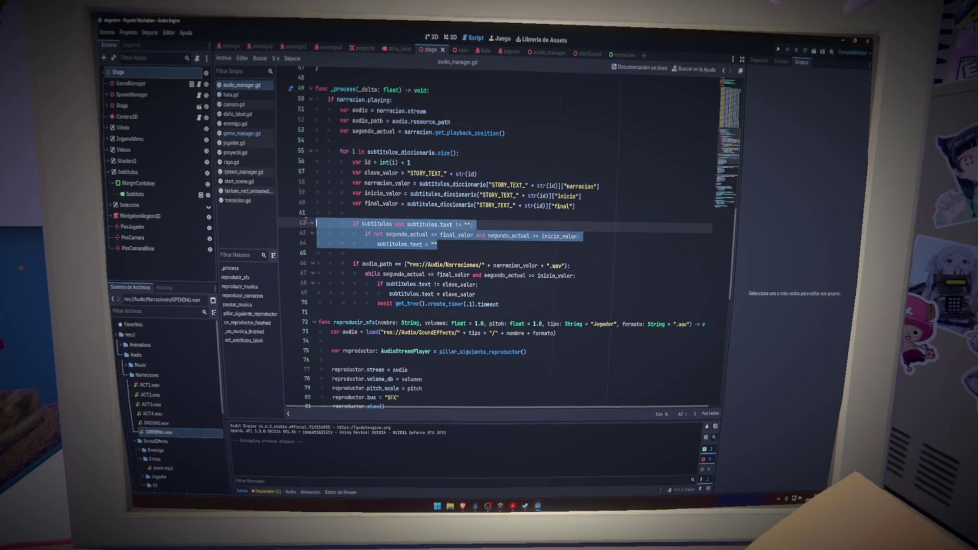
{"action": "left_click", "coordinate": [457, 246]}
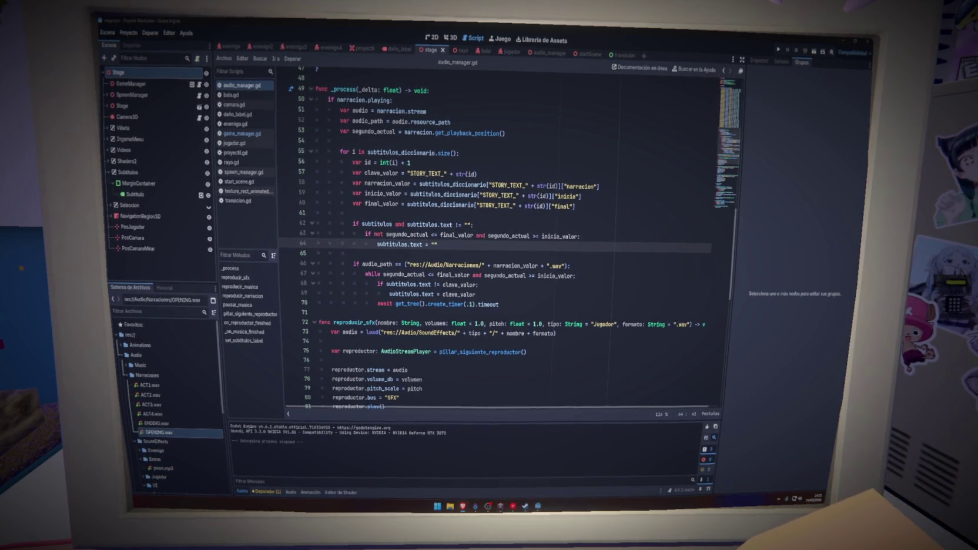
{"action": "key", "text": "shift+Tab"}
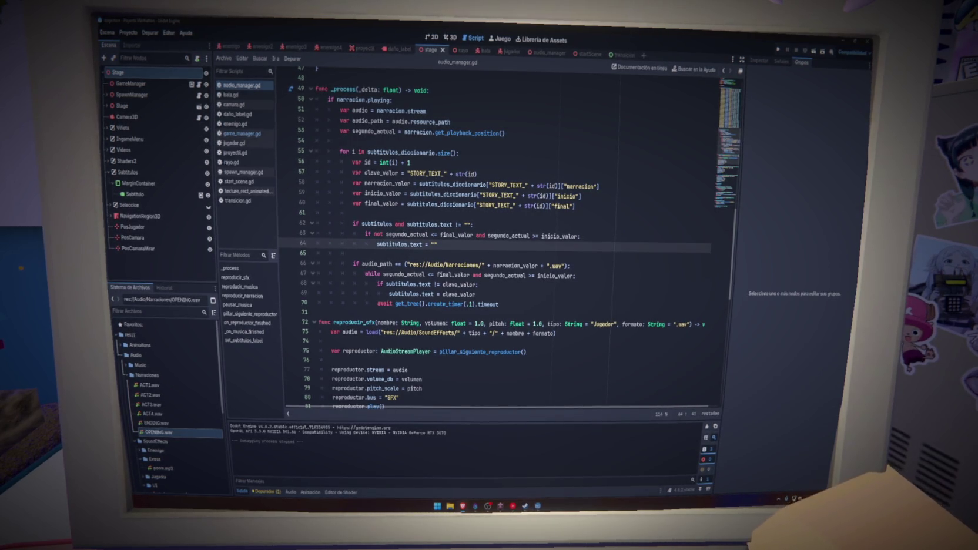
{"action": "scroll", "coordinate": [371, 347], "scroll_direction": "up", "scroll_amount": 9}
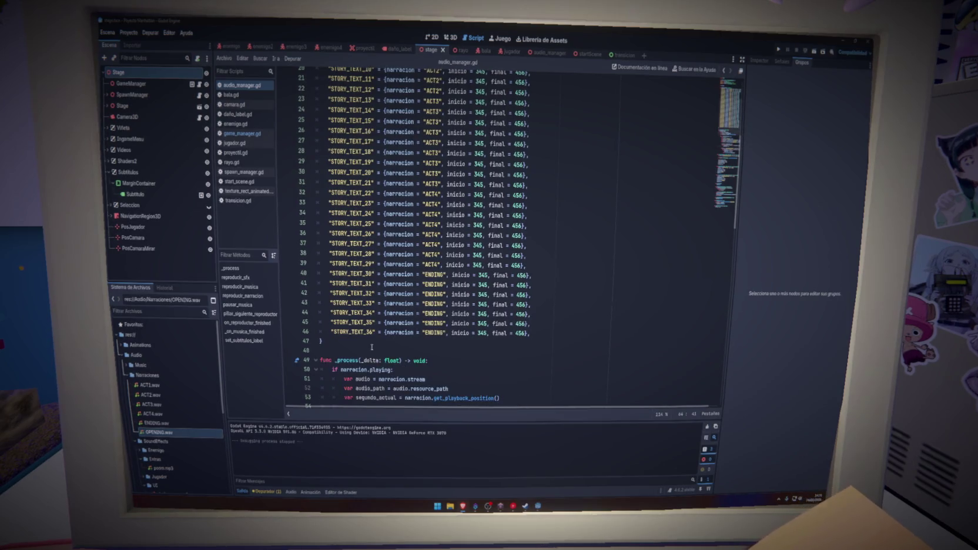
{"action": "double_click", "coordinate": [369, 333]}
{"action": "scroll", "coordinate": [558, 338], "scroll_direction": "down", "scroll_amount": 20}
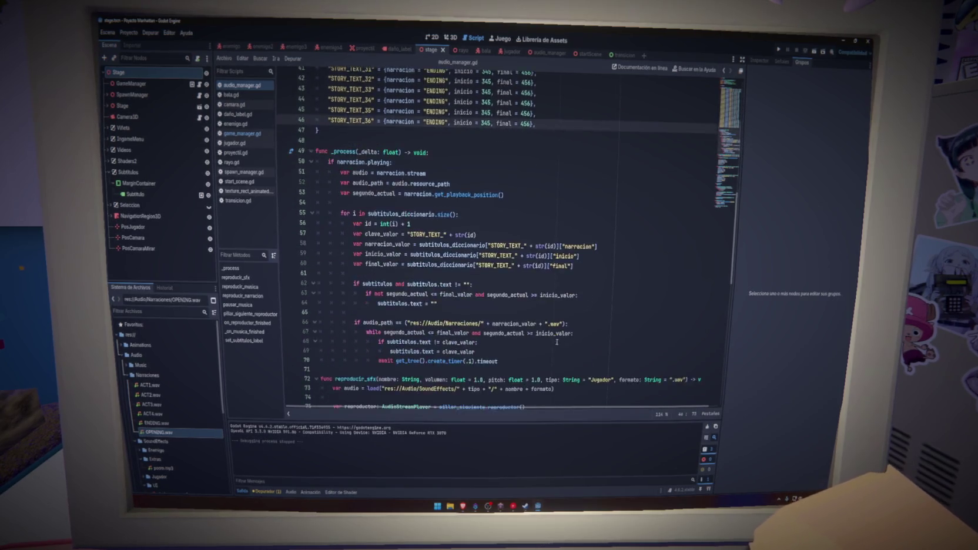
{"action": "left_click", "coordinate": [322, 375]}
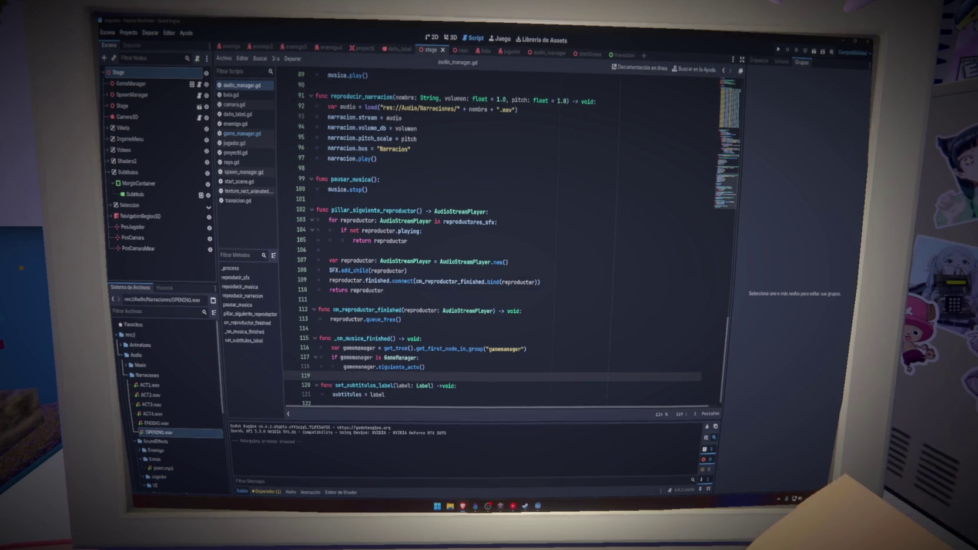
{"action": "left_click", "coordinate": [592, 327]}
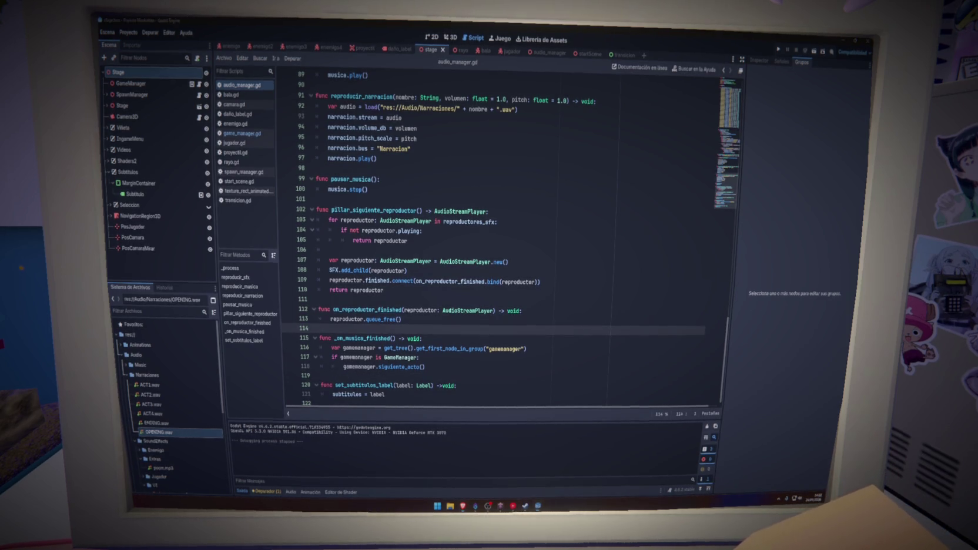
{"action": "key", "text": "BackSpace"}
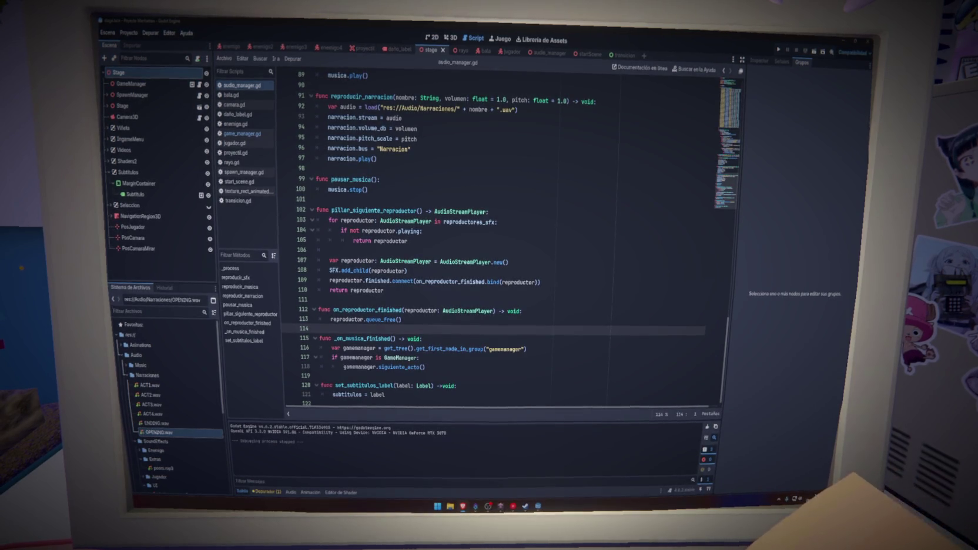
{"action": "left_click", "coordinate": [581, 262]}
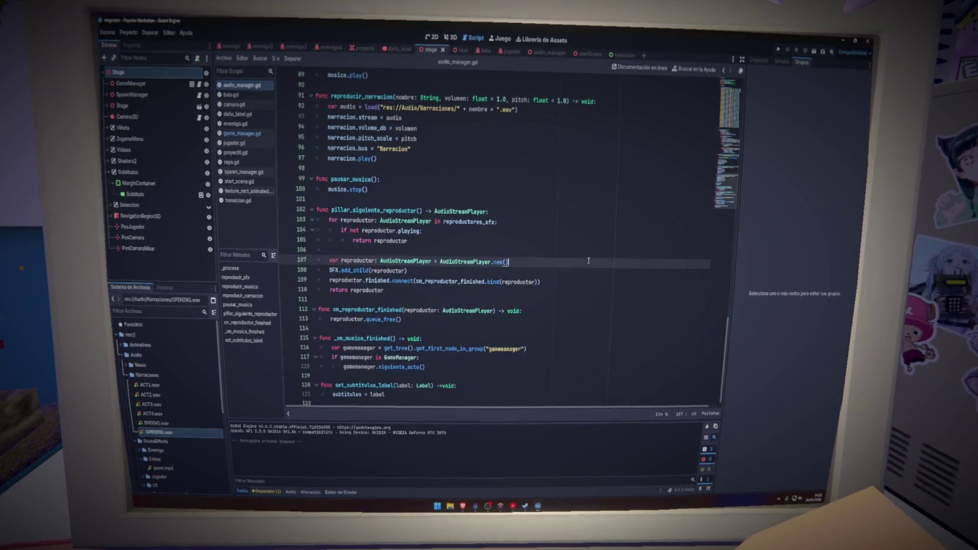
{"action": "left_click", "coordinate": [573, 231]}
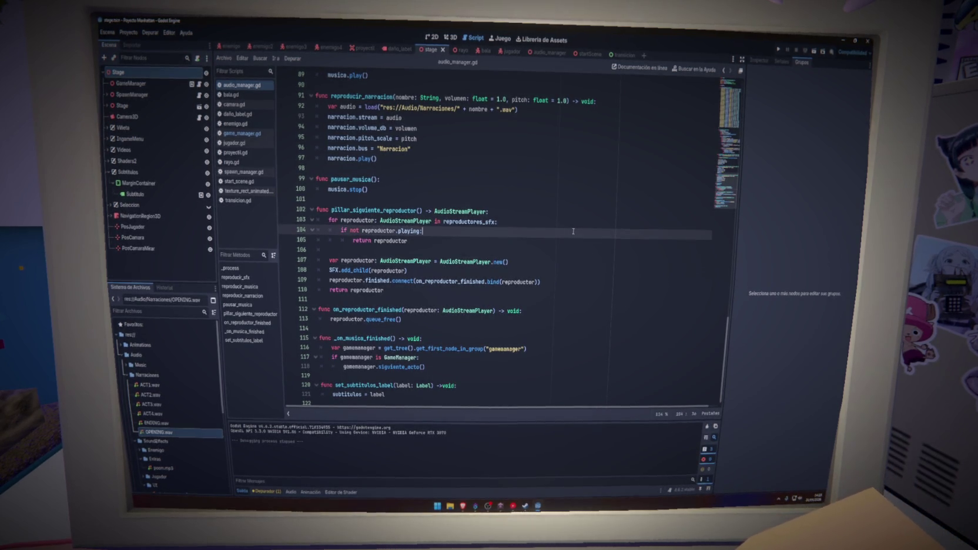
{"action": "left_click", "coordinate": [538, 243]}
{"action": "left_click", "coordinate": [538, 231]}
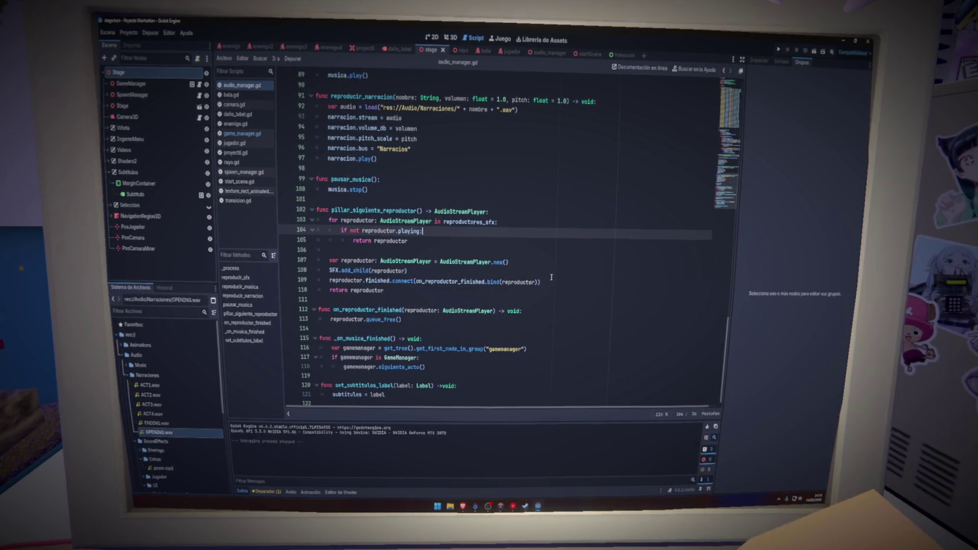
{"action": "scroll", "coordinate": [452, 288], "scroll_direction": "up", "scroll_amount": 10}
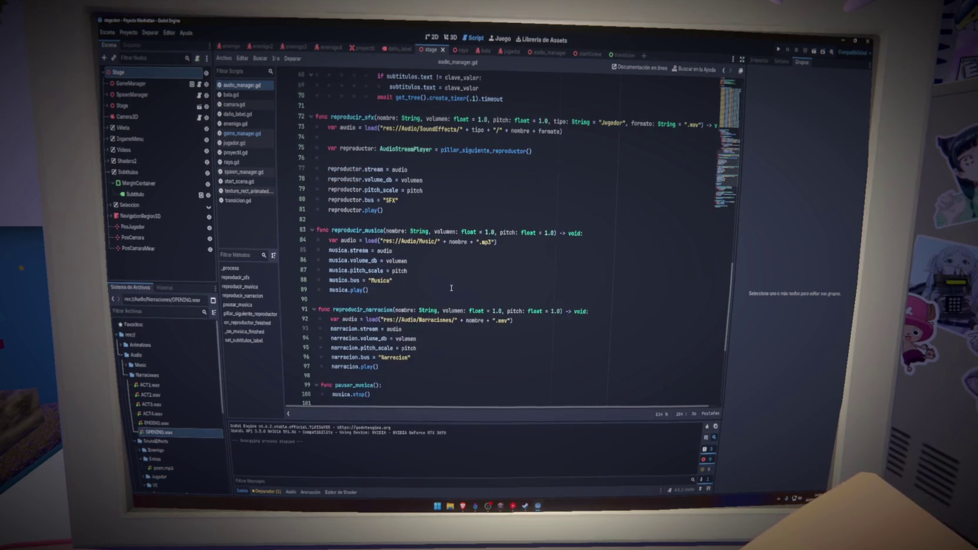
Wrap line 63's segundo_actual range test in parentheses after not, then save and run the project.
{"action": "scroll", "coordinate": [451, 288], "scroll_direction": "up", "scroll_amount": 4}
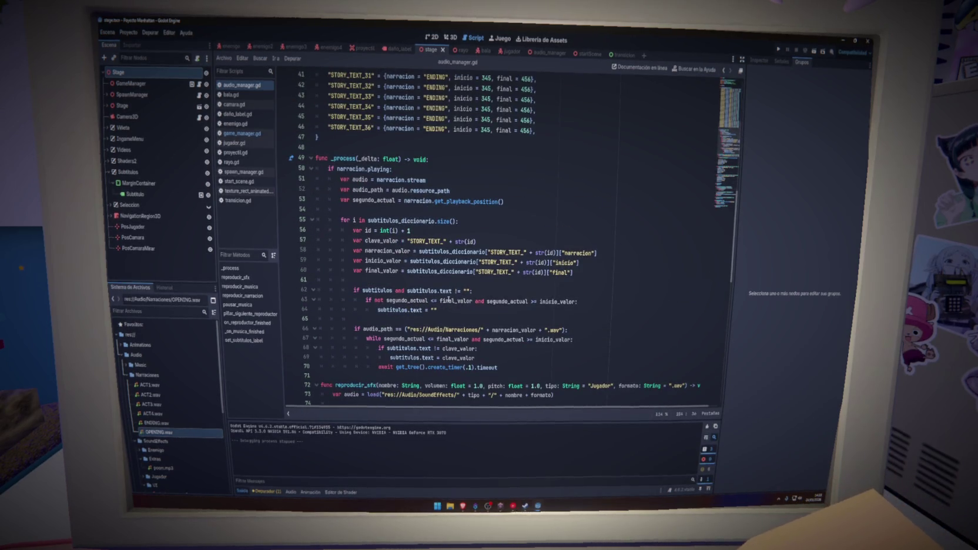
{"action": "left_click_drag", "start_coordinate": [455, 311], "coordinate": [291, 286]}
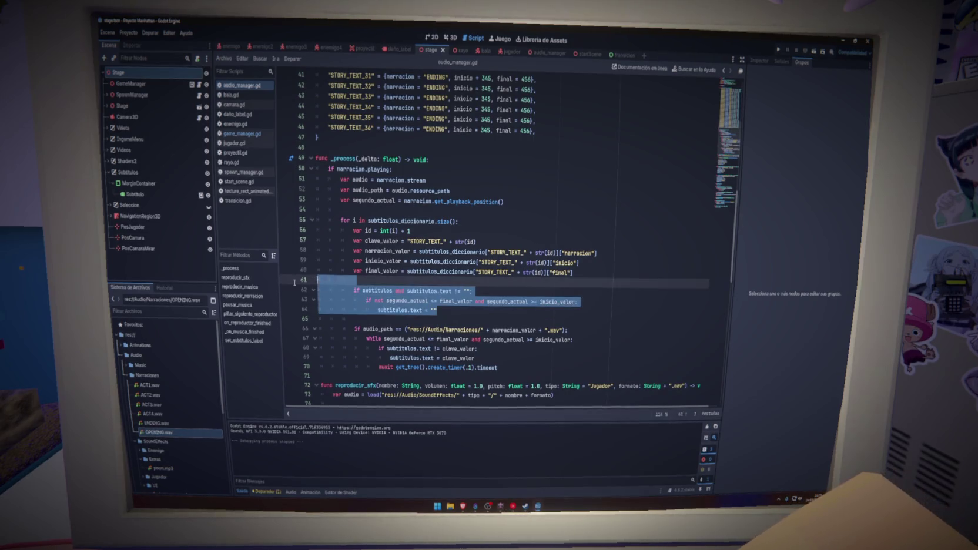
{"action": "left_click", "coordinate": [409, 300]}
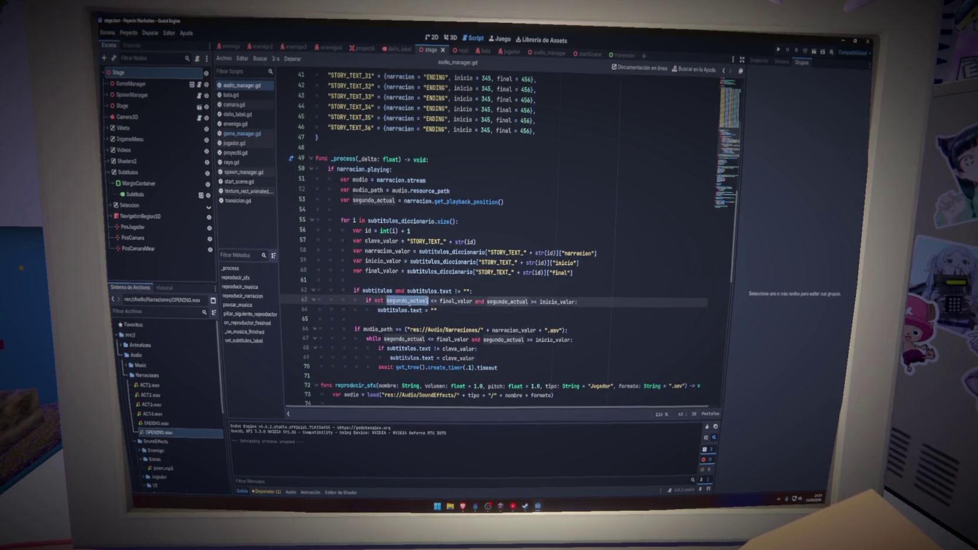
{"action": "mouse_move", "coordinate": [411, 302]}
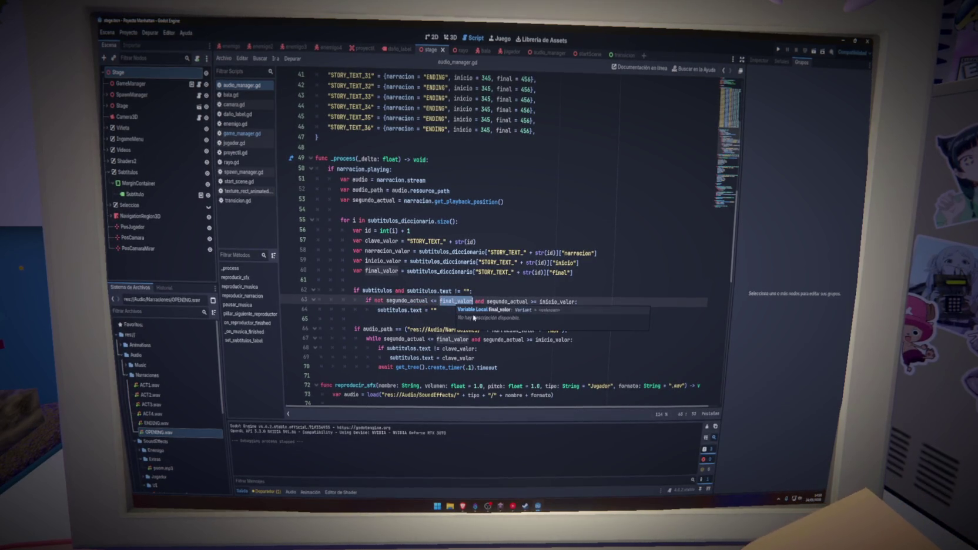
{"action": "double_click", "coordinate": [556, 301]}
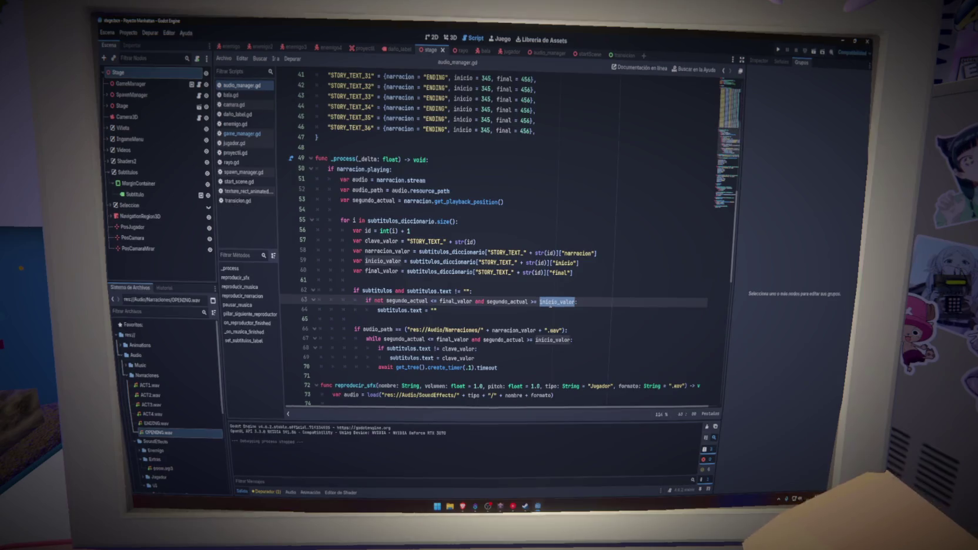
{"action": "mouse_move", "coordinate": [550, 305]}
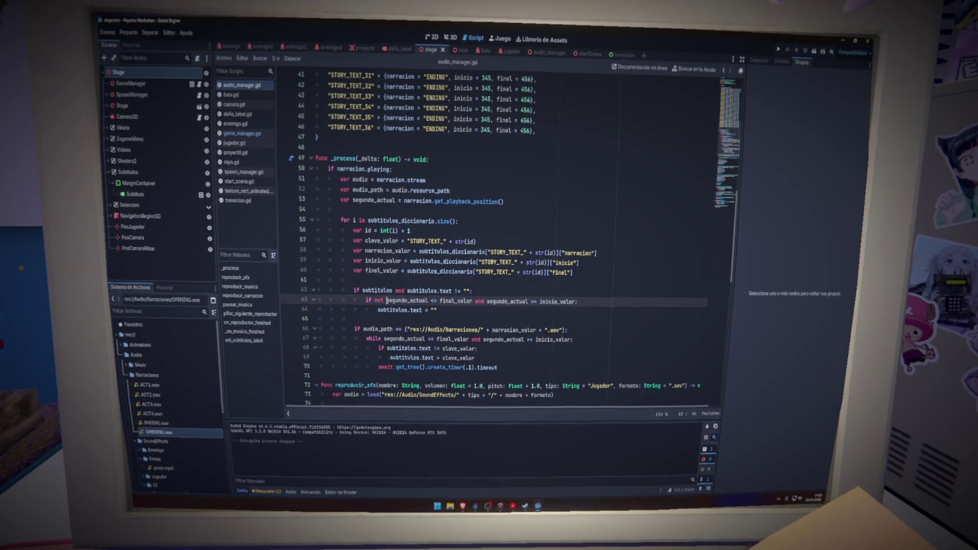
{"action": "left_click_drag", "start_coordinate": [386, 301], "coordinate": [577, 302]}
{"action": "left_click", "coordinate": [385, 301]}
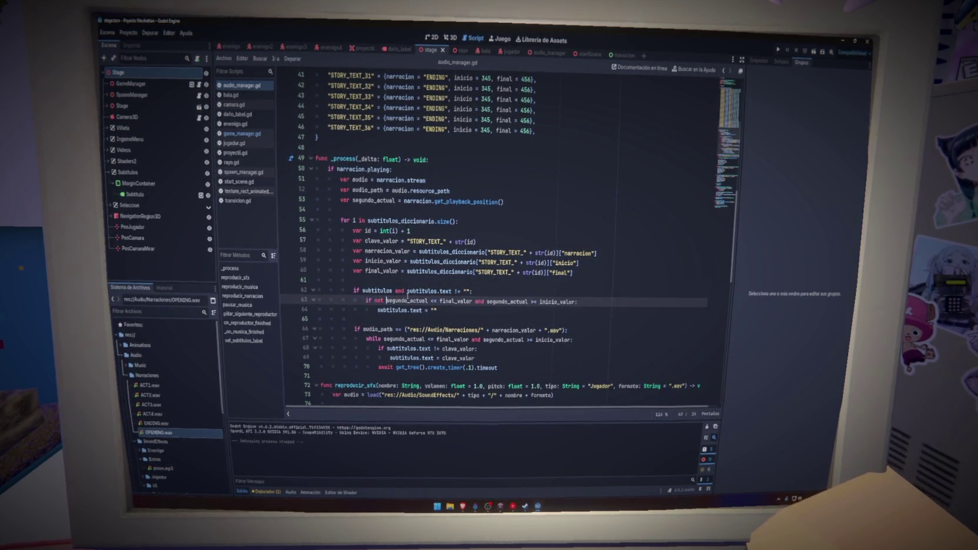
{"action": "type", "text": "("}
{"action": "key", "text": "Right"}
{"action": "key", "text": "Right"}
{"action": "key", "text": "Right"}
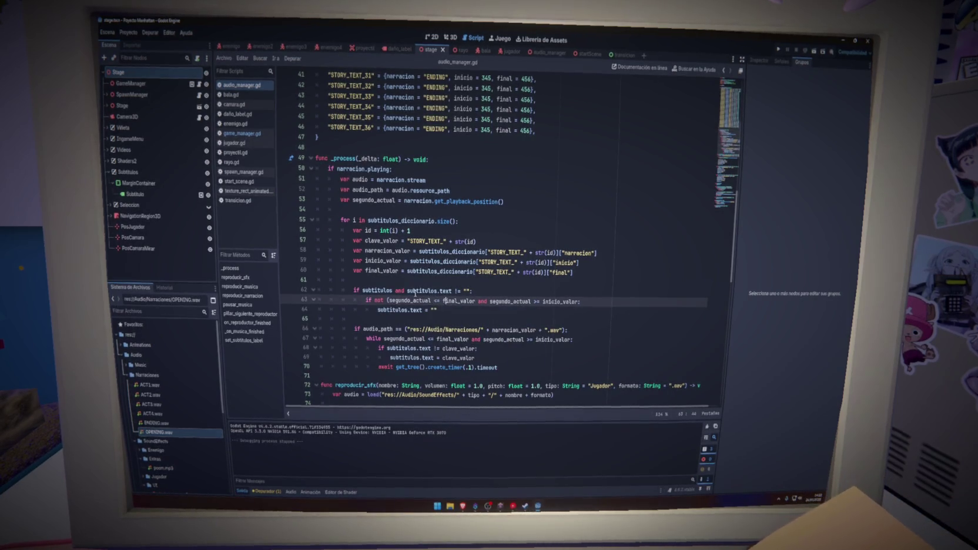
{"action": "key", "text": "ctrl+Right"}
{"action": "key", "text": "ctrl+Right"}
{"action": "key", "text": "ctrl+Right"}
{"action": "key", "text": "ctrl+Right"}
{"action": "key", "text": "ctrl+Right"}
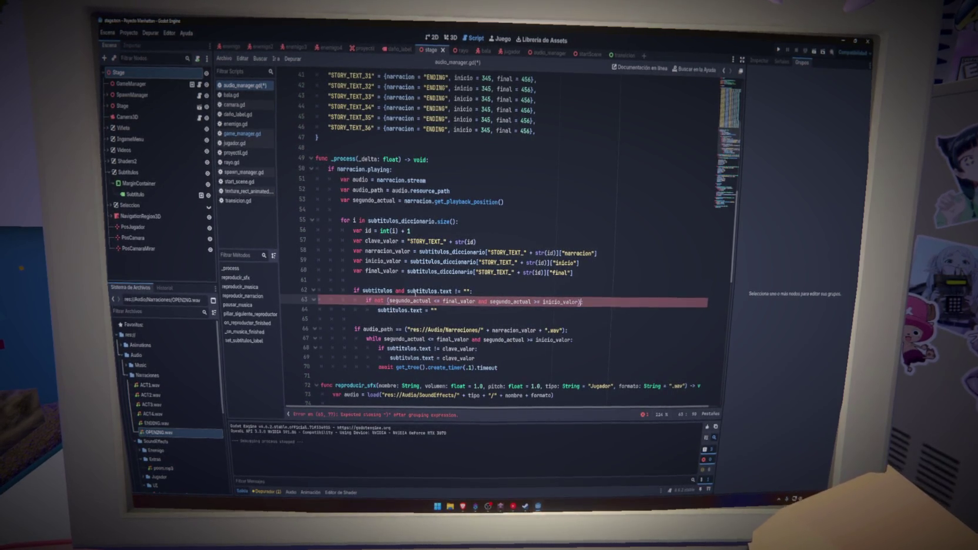
{"action": "left_click", "coordinate": [780, 53]}
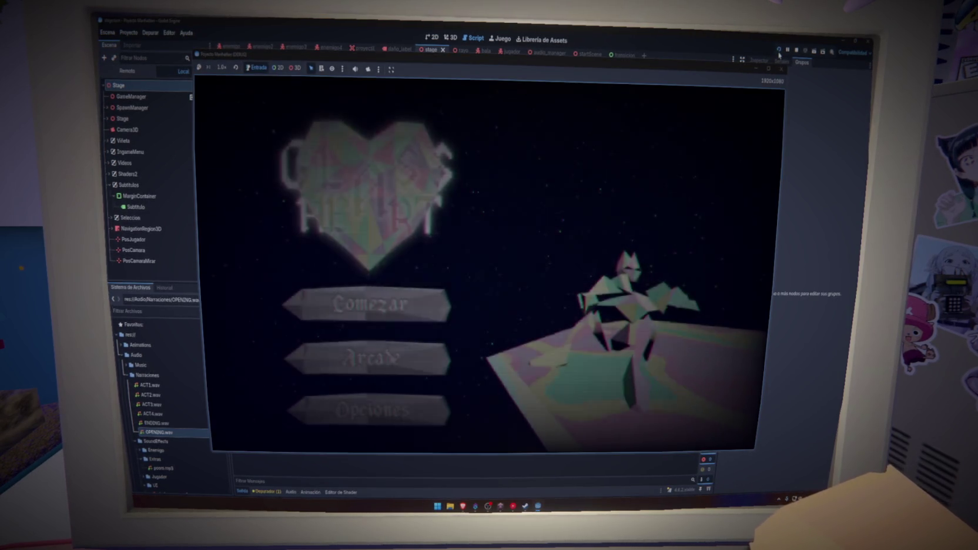
Play the intro from Comenzar to check the narration subtitles, then stop the game with F8.
{"action": "left_click", "coordinate": [370, 286]}
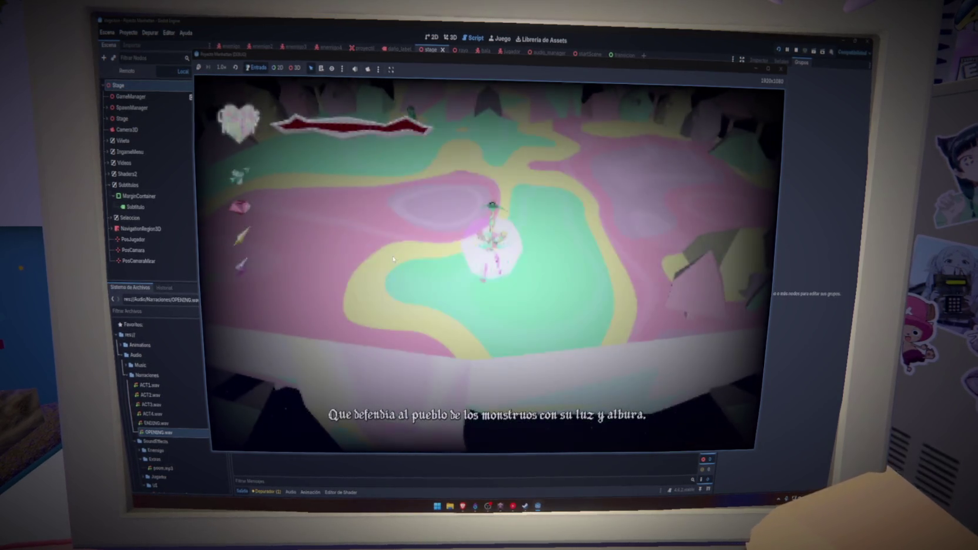
{"action": "key", "text": "F8"}
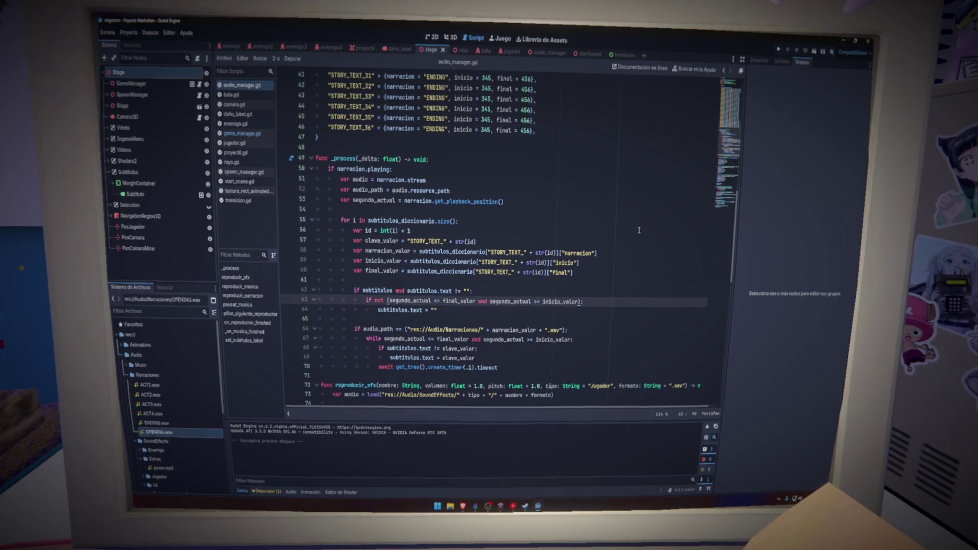
Save the scene, try deleting the subtitle-clearing block on lines 62–64, then undo to restore it.
{"action": "key", "text": "ctrl+s"}
{"action": "mouse_move", "coordinate": [572, 312]}
{"action": "left_mouse_down"}
{"action": "mouse_move", "coordinate": [377, 310]}
{"action": "mouse_move", "coordinate": [317, 281]}
{"action": "mouse_move", "coordinate": [259, 287]}
{"action": "left_mouse_up"}
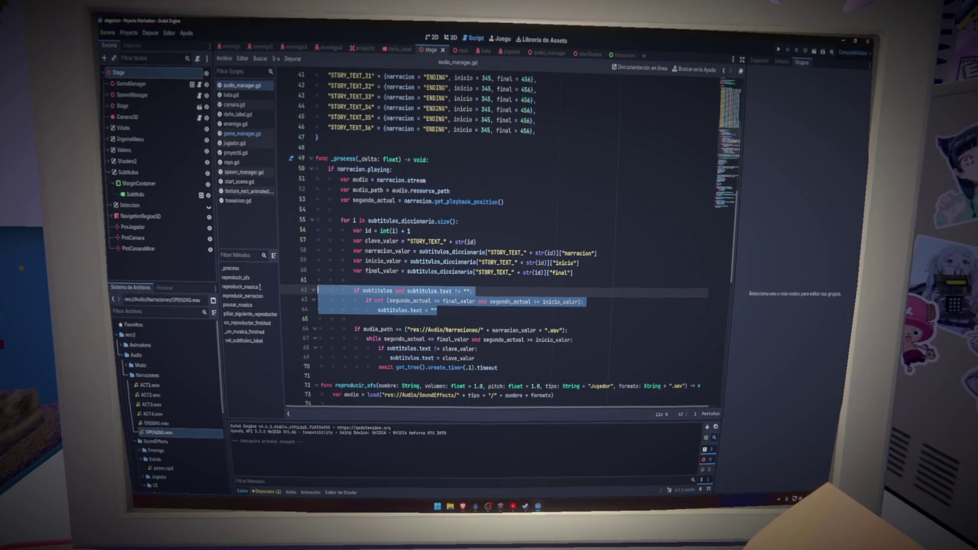
{"action": "key", "text": "BackSpace"}
{"action": "key", "text": "BackSpace"}
{"action": "key", "text": "BackSpace"}
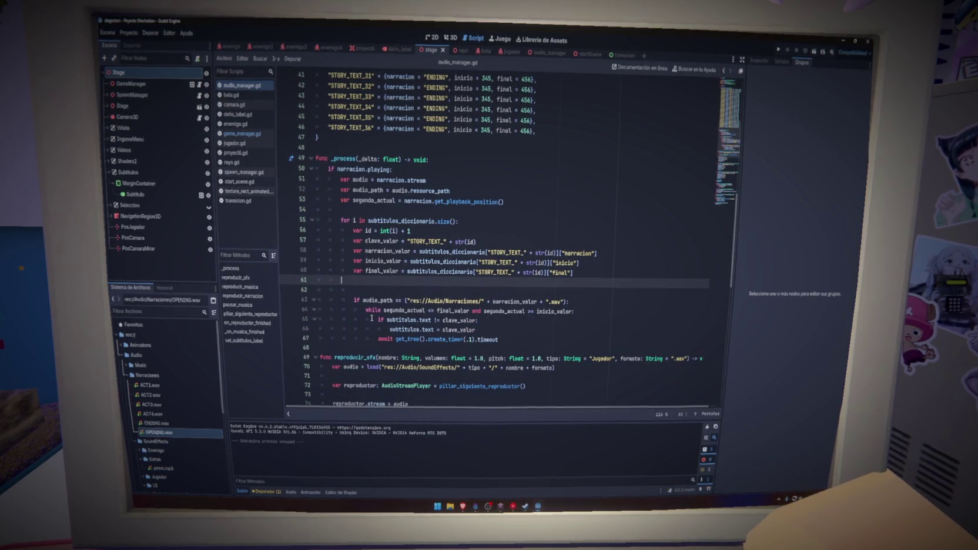
{"action": "left_click", "coordinate": [533, 333]}
{"action": "key", "text": "Return"}
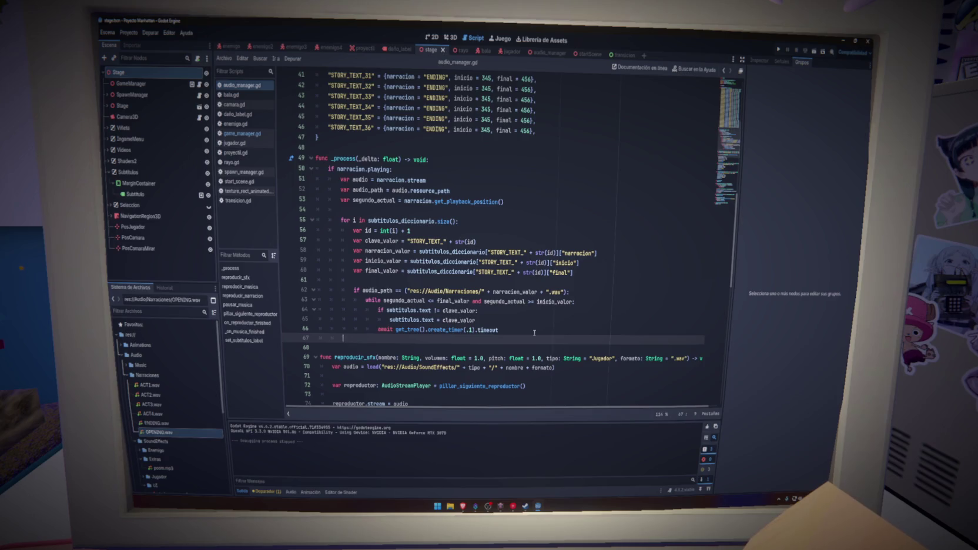
{"action": "key", "text": "ctrl+z"}
{"action": "key", "text": "ctrl+z"}
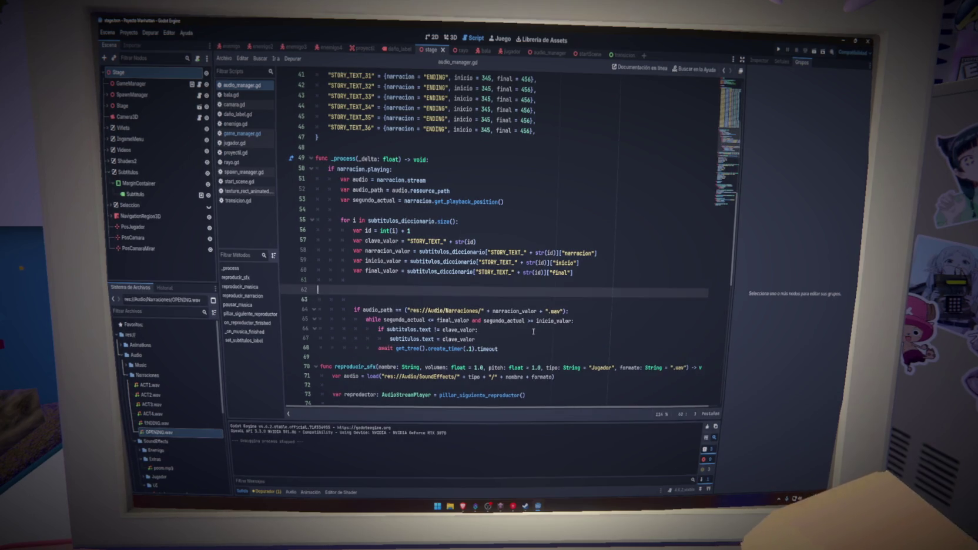
{"action": "key", "text": "ctrl+z"}
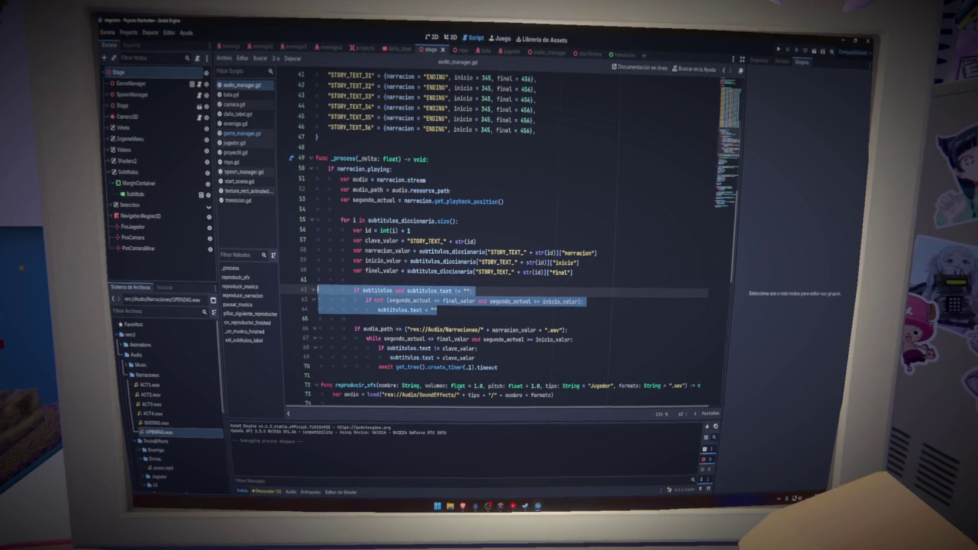
Add an else branch setting subtitulos.text under clave_valor, delete lines 62–64, and run the game.
{"action": "left_click", "coordinate": [492, 359]}
{"action": "key", "text": "Return"}
{"action": "type", "text": "else:"}
{"action": "key", "text": "Return"}
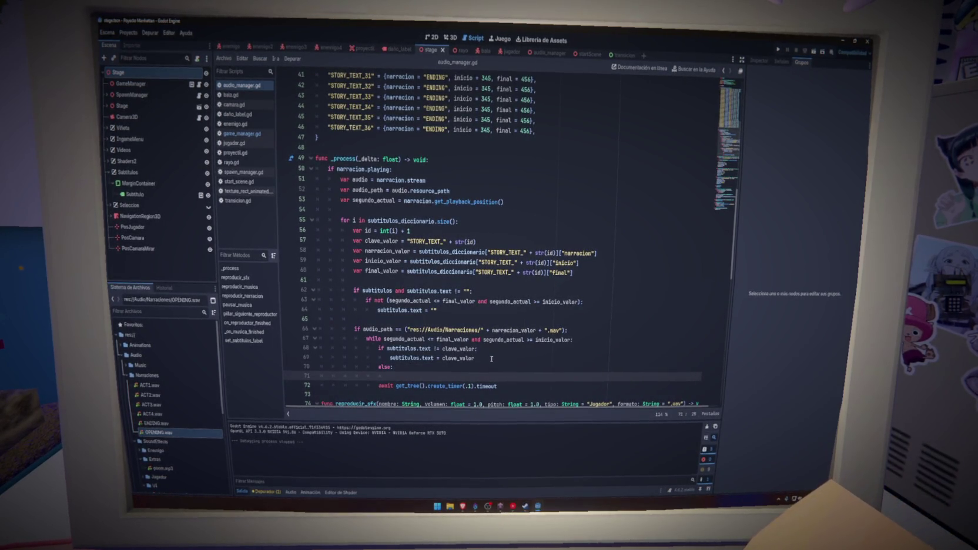
{"action": "type", "text": "subtitulos.text = clave_valor"}
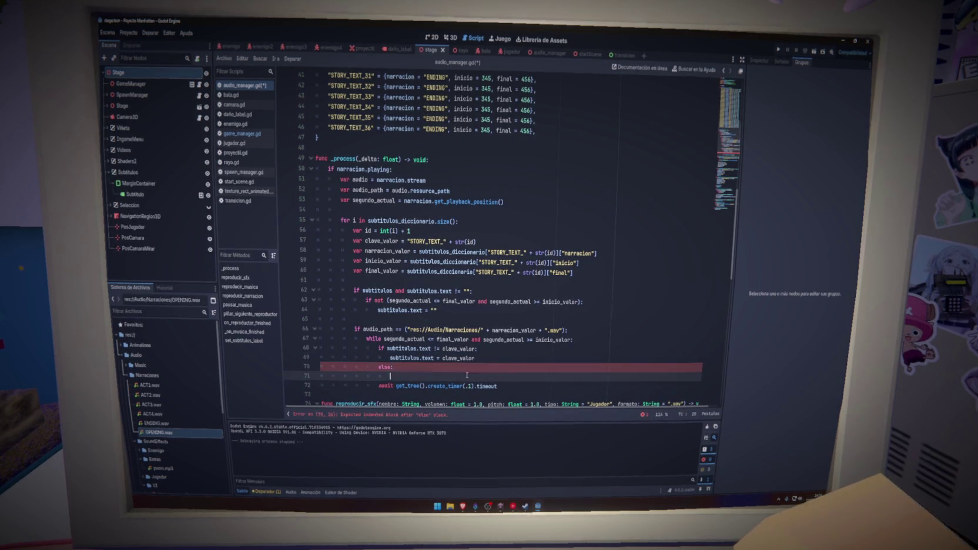
{"action": "double_click", "coordinate": [458, 377]}
{"action": "type", "text": "subtitulos.text = \"\""}
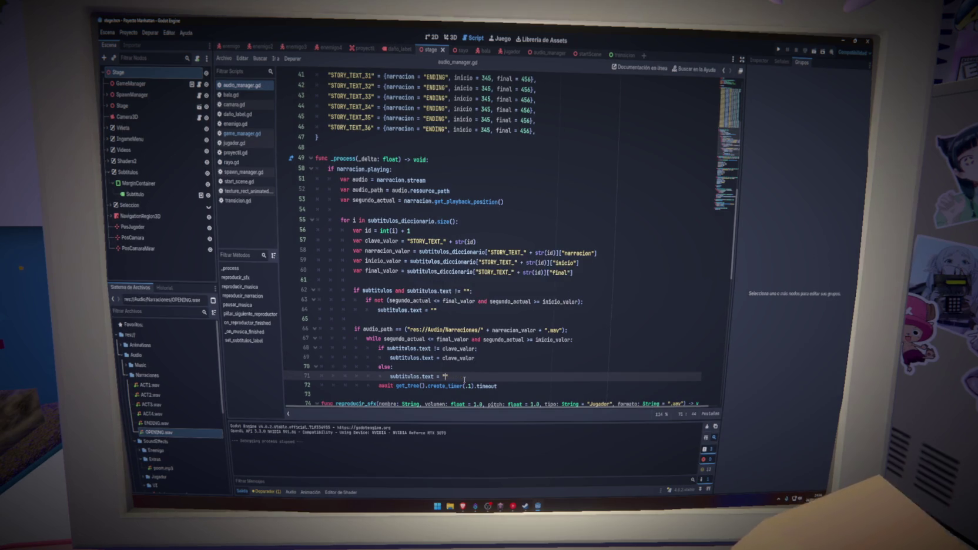
{"action": "left_click_drag", "start_coordinate": [439, 310], "coordinate": [298, 288]}
{"action": "key", "text": "BackSpace"}
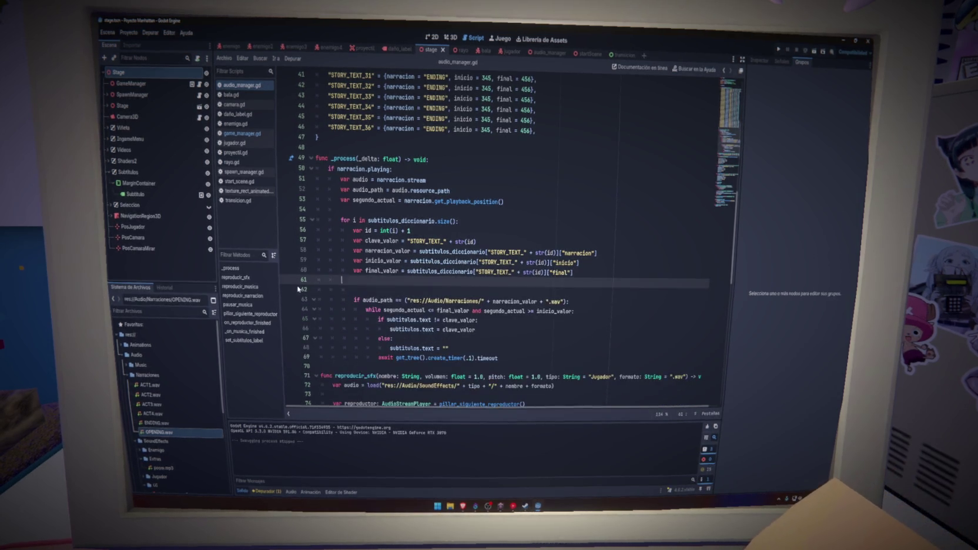
{"action": "key", "text": "F5"}
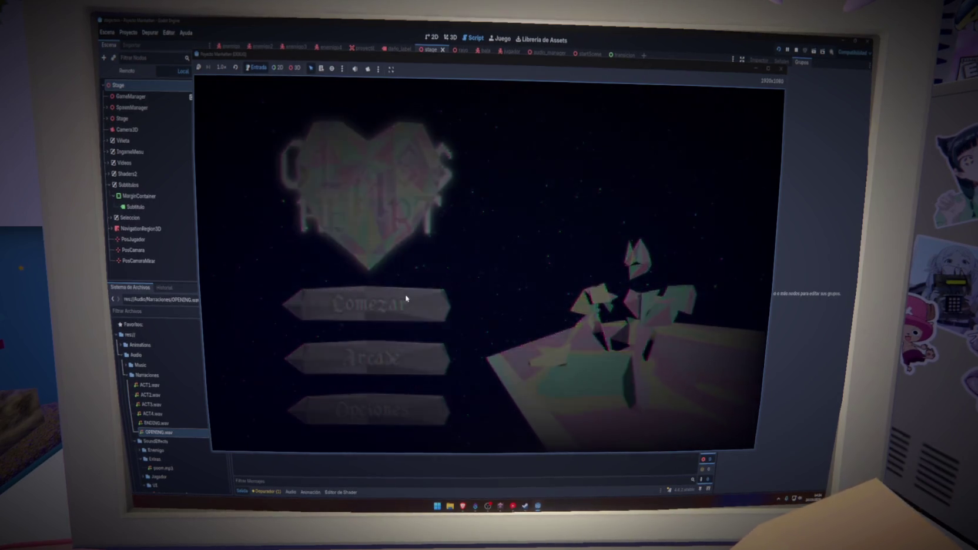
Start the game with Comezar, watch the intro narration subtitle, then close the game window.
{"action": "left_click", "coordinate": [405, 298]}
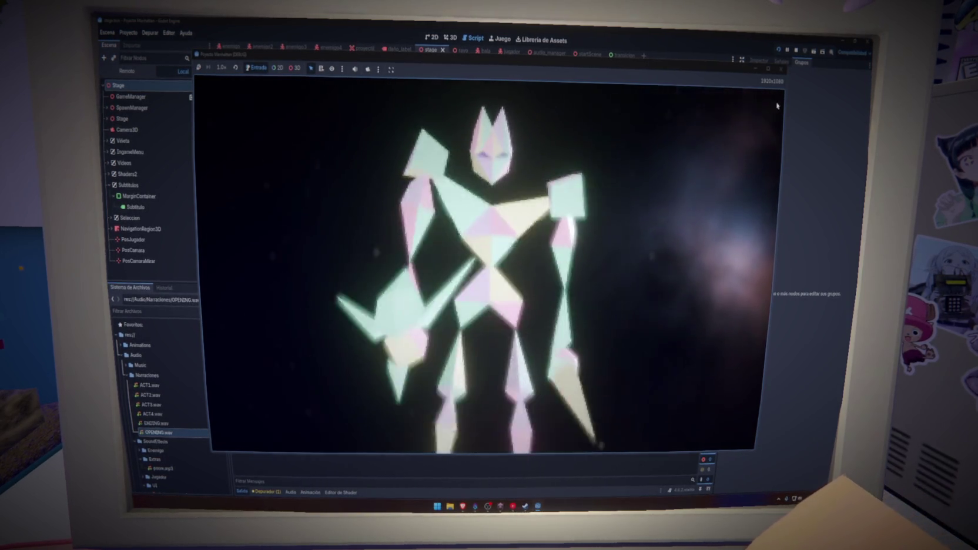
{"action": "left_click", "coordinate": [781, 71]}
{"action": "left_click", "coordinate": [568, 321]}
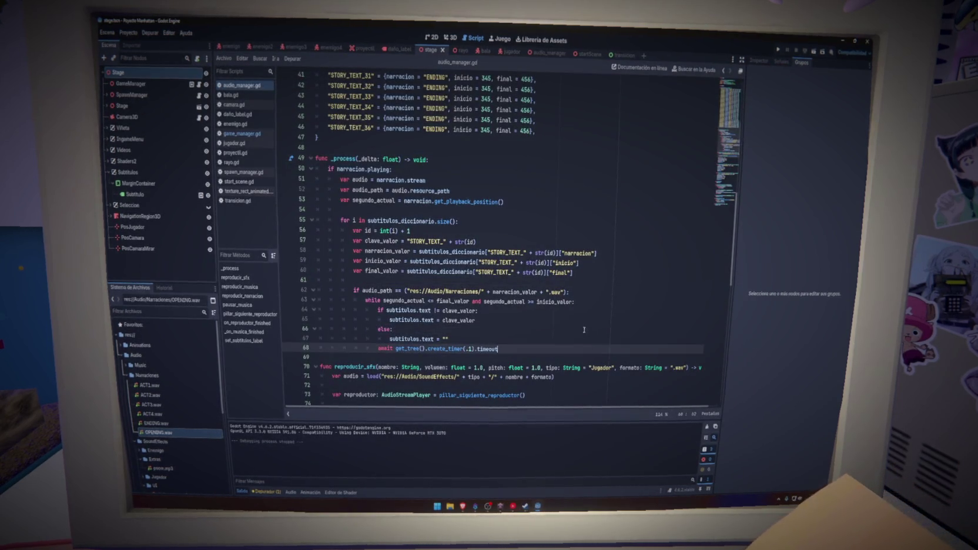
Delete the else branch on lines 66–67 and briefly check the SceneTreeTimer documentation.
{"action": "left_click_drag", "start_coordinate": [449, 339], "coordinate": [304, 327]}
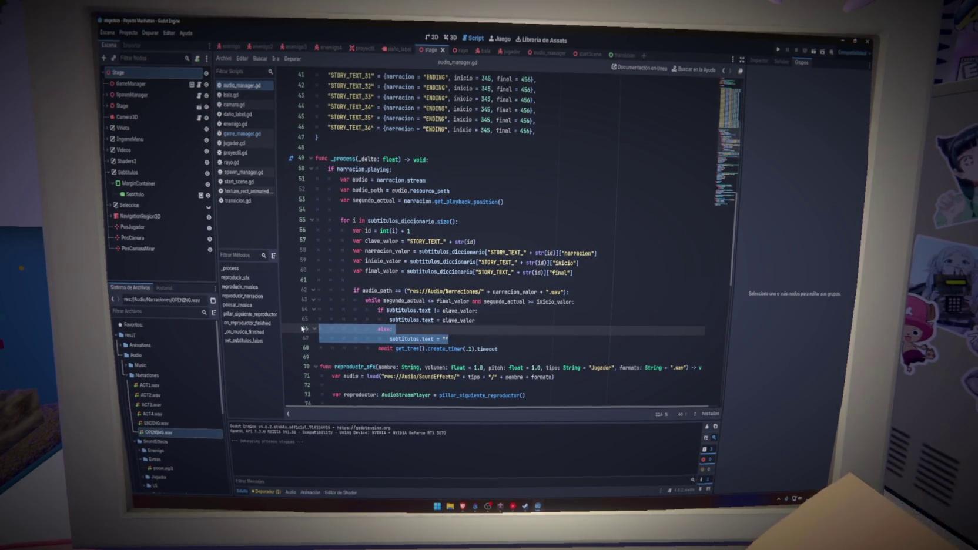
{"action": "key", "text": "BackSpace"}
{"action": "key", "text": "BackSpace"}
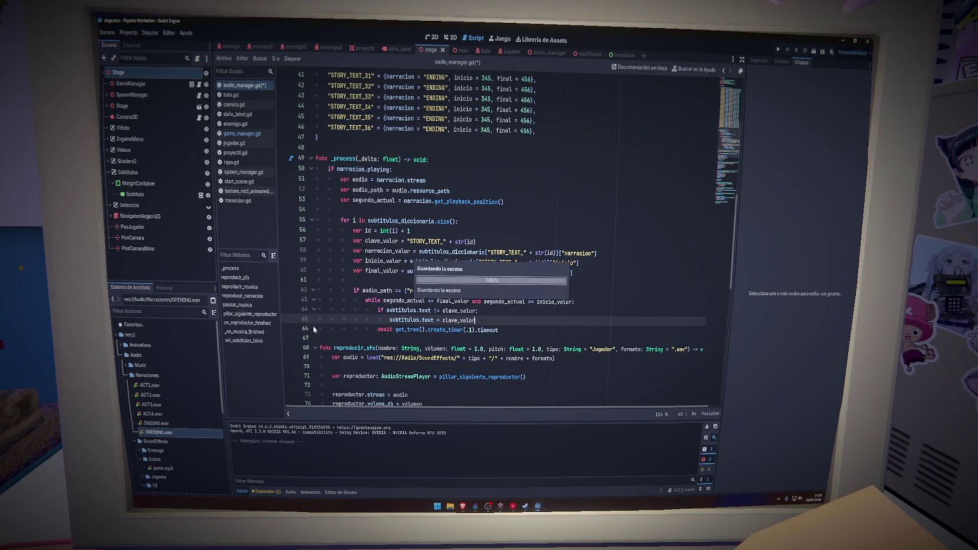
{"action": "key", "text": "Up"}
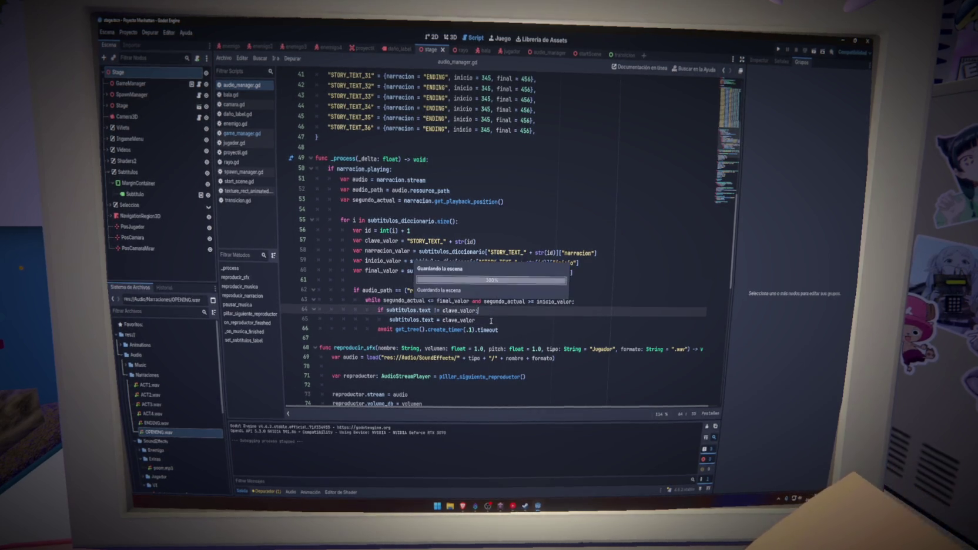
{"action": "left_click", "coordinate": [491, 326], "text": "ctrl"}
{"action": "key", "text": "ctrl+w"}
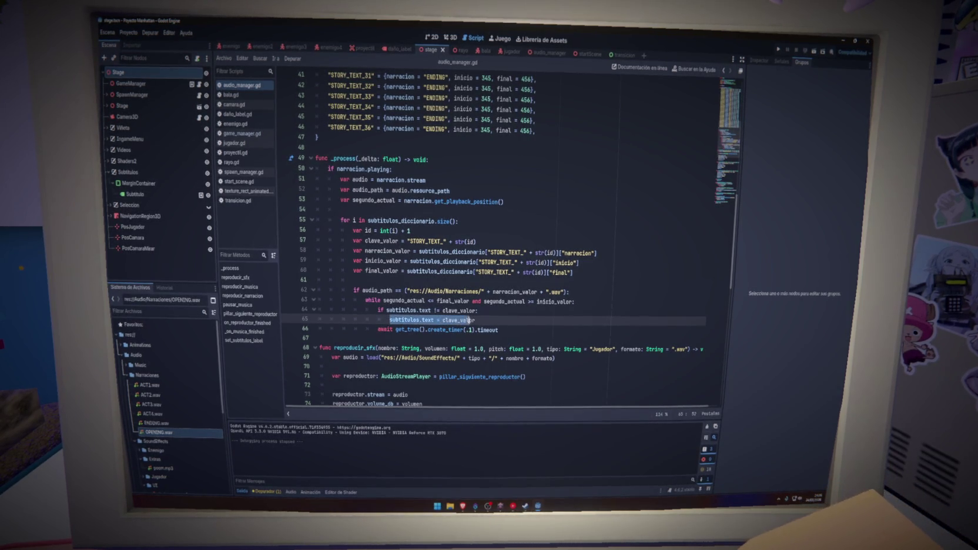
Add subtitulos.text = "" on a new line after the await, then save audio_manager.gd.
{"action": "key", "text": "ctrl+c"}
{"action": "left_click", "coordinate": [515, 332]}
{"action": "key", "text": "Return"}
{"action": "key", "text": "BackSpace"}
{"action": "key", "text": "ctrl+v"}
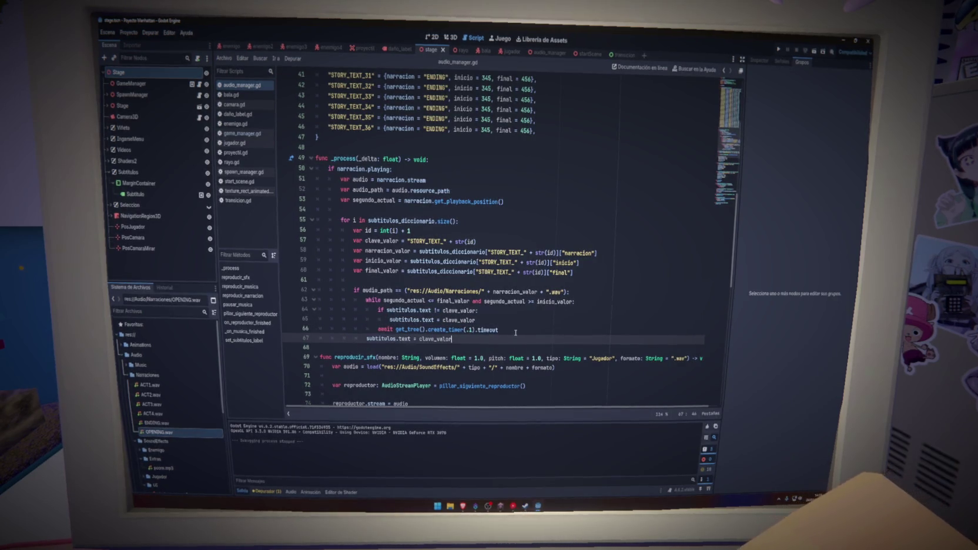
{"action": "key", "text": "BackSpace"}
{"action": "key", "text": "BackSpace"}
{"action": "key", "text": "BackSpace"}
{"action": "key", "text": "BackSpace"}
{"action": "type", "text": "\""}
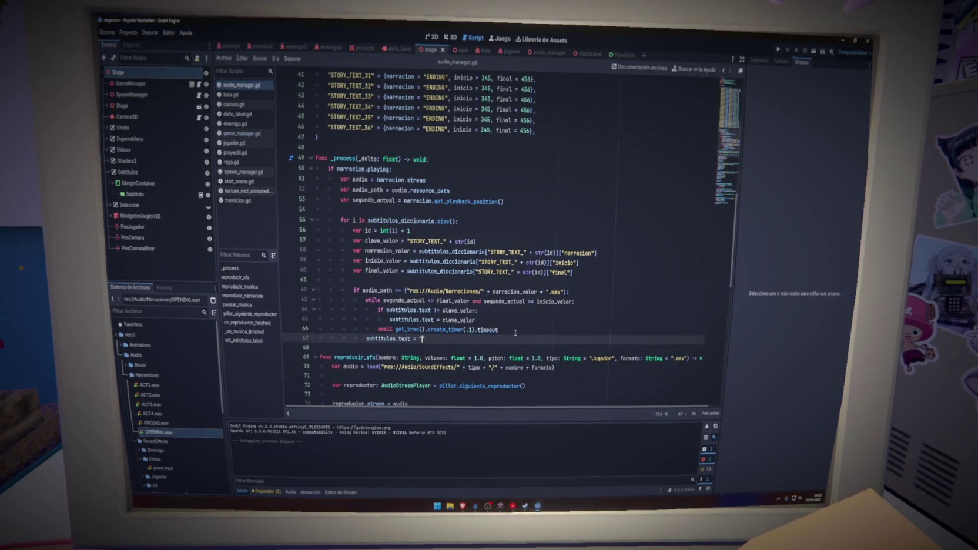
{"action": "key", "text": "ctrl+s"}
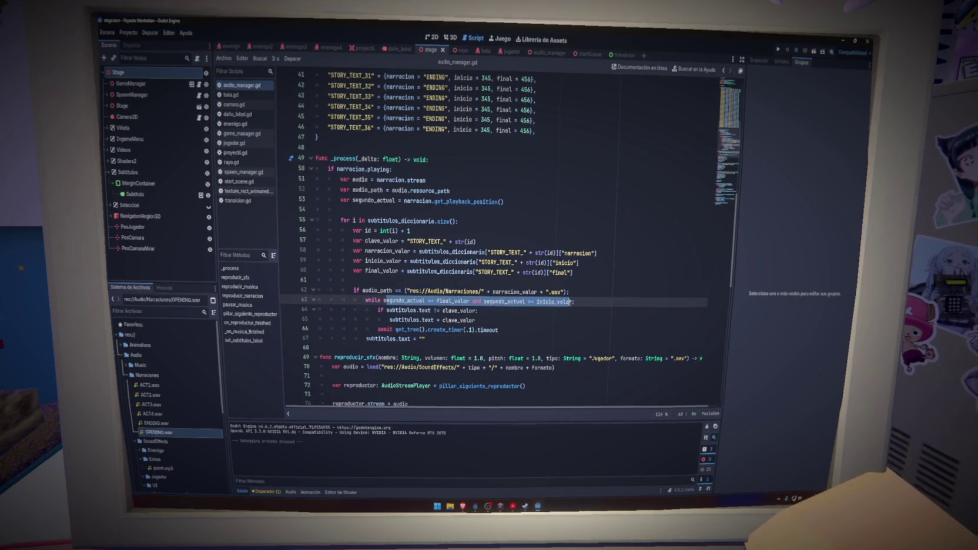
Wrap the while condition on line 63 in parentheses, from segundo_actual to inicio_valor, and save.
{"action": "left_click", "coordinate": [478, 310]}
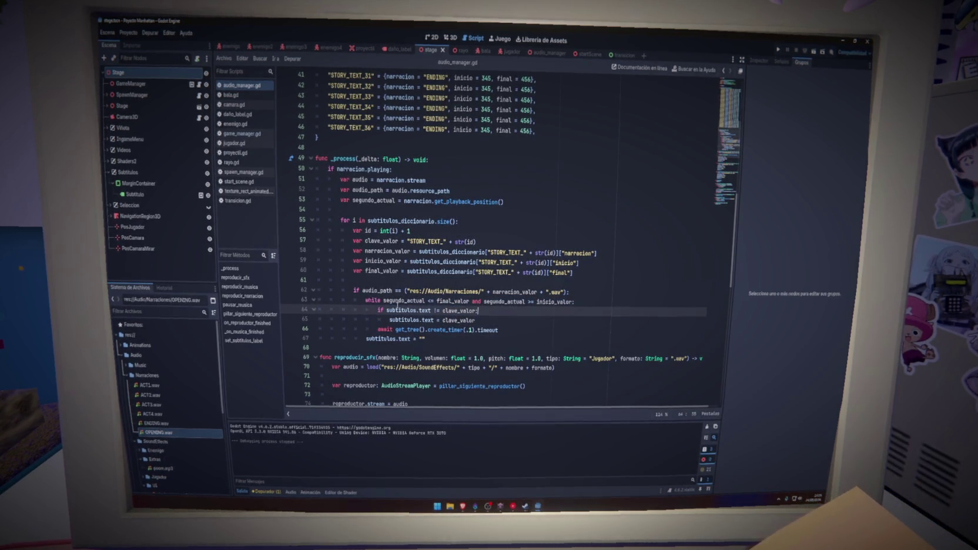
{"action": "double_click", "coordinate": [403, 301]}
{"action": "mouse_move", "coordinate": [397, 306]}
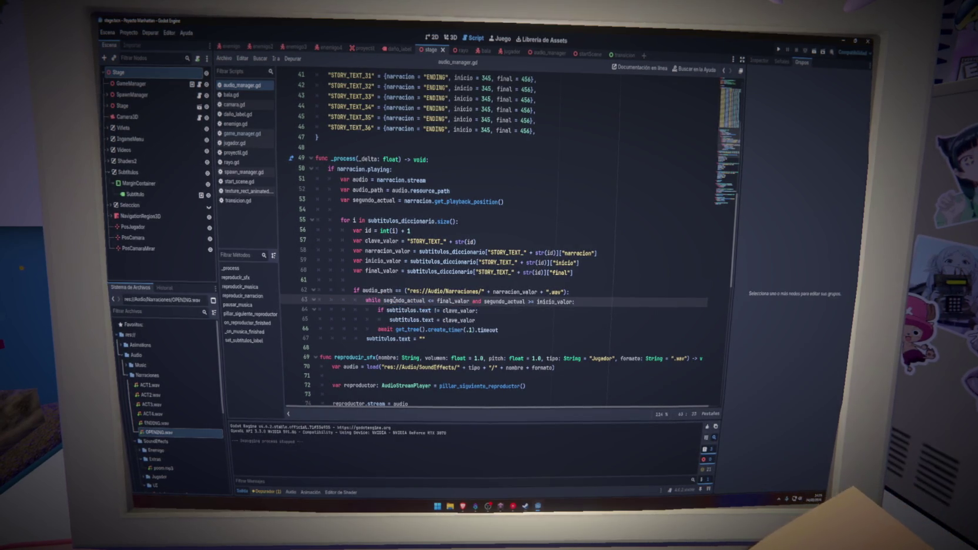
{"action": "type", "text": "("}
{"action": "key", "text": "ctrl+Right"}
{"action": "key", "text": "ctrl+Right"}
{"action": "key", "text": "ctrl+Right"}
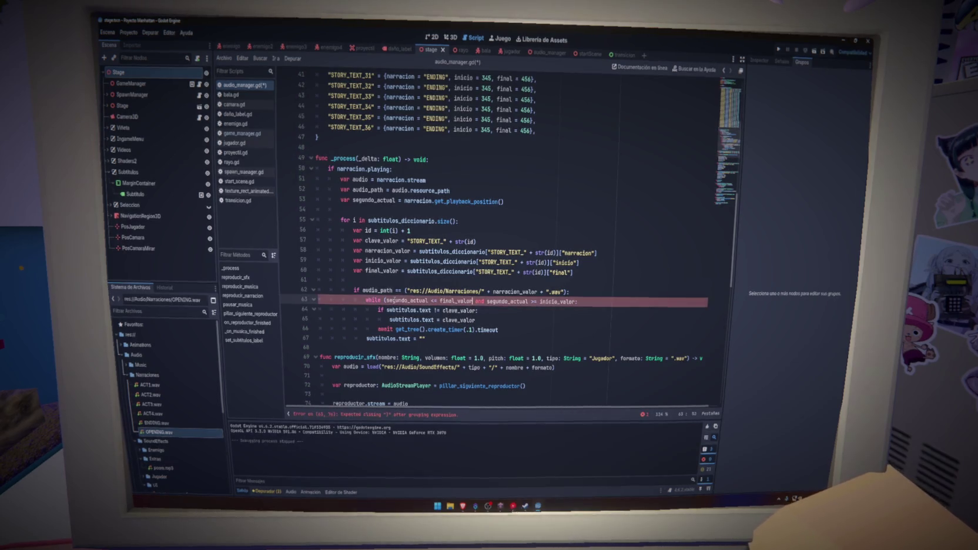
{"action": "key", "text": "ctrl+Right"}
{"action": "key", "text": "ctrl+Right"}
{"action": "key", "text": "ctrl+Right"}
{"action": "type", "text": ")"}
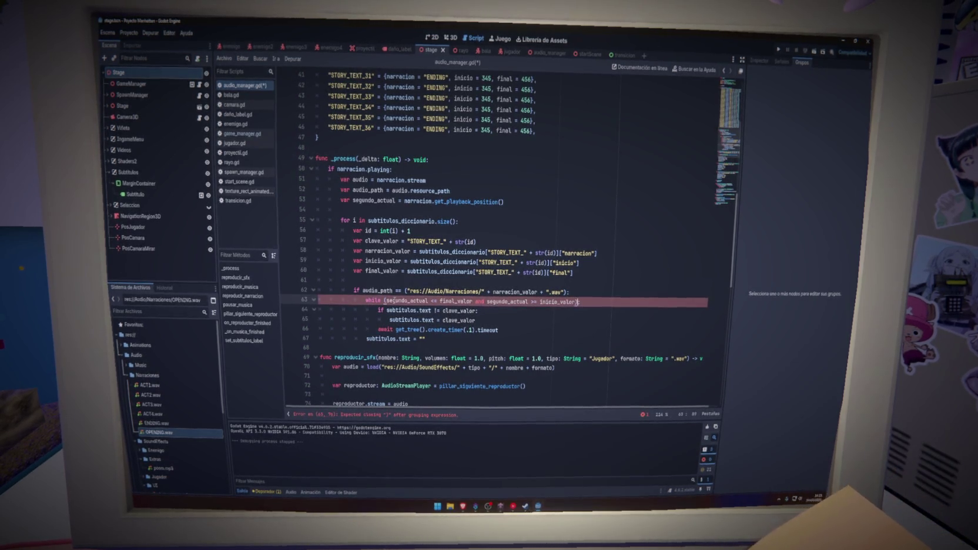
{"action": "key", "text": "ctrl+s"}
Run the project to test the subtitled intro cutscene.
{"action": "double_click", "coordinate": [394, 301]}
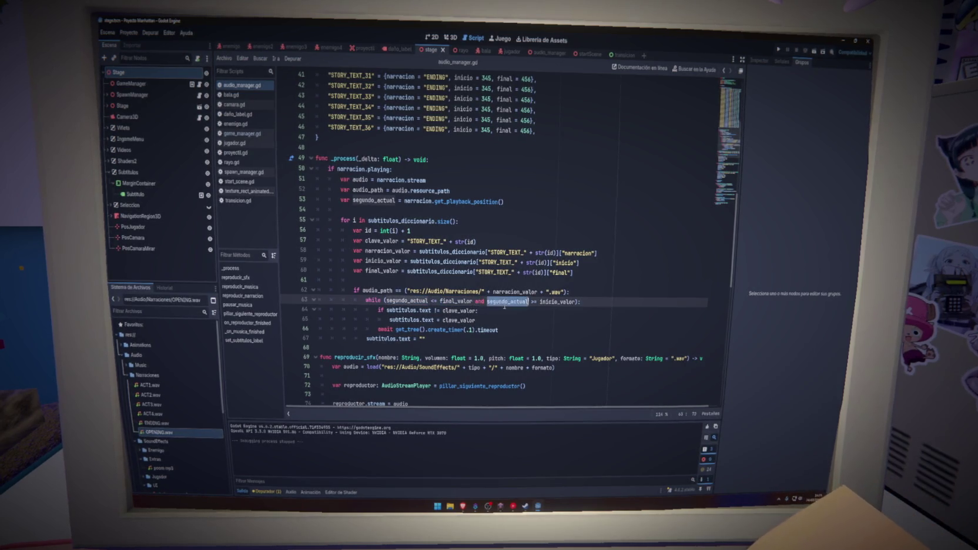
{"action": "left_click", "coordinate": [600, 292]}
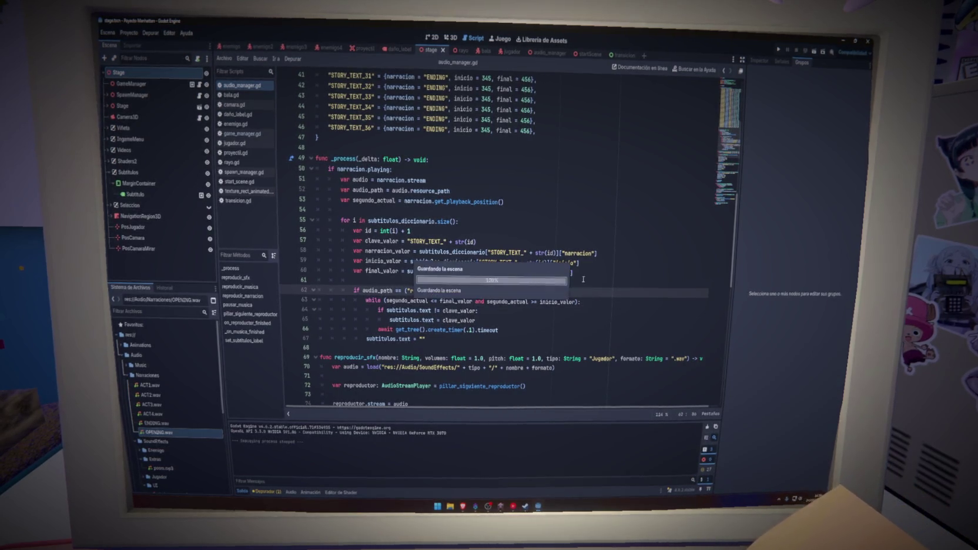
{"action": "left_click", "coordinate": [778, 50]}
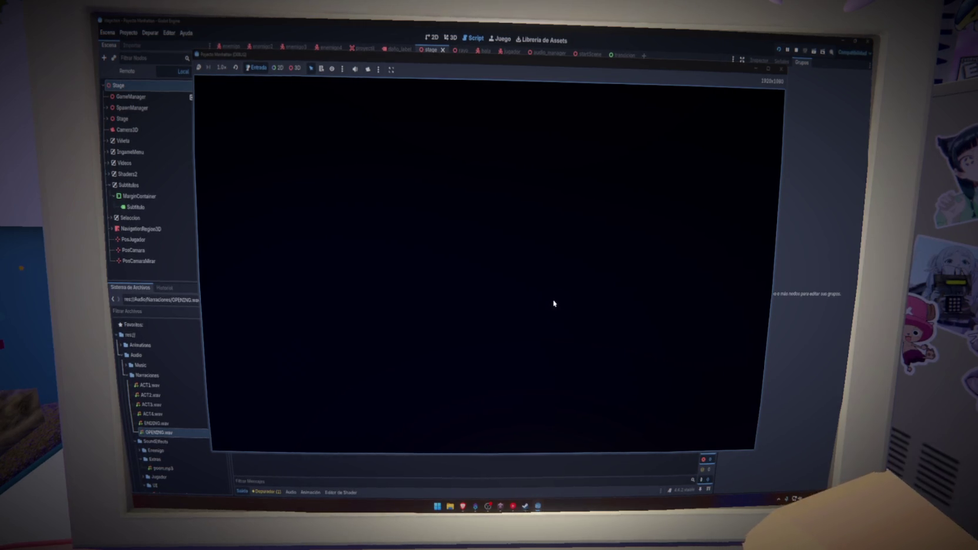
Stop the running game with F8 to return to audio_manager.gd.
{"action": "key", "text": "F8"}
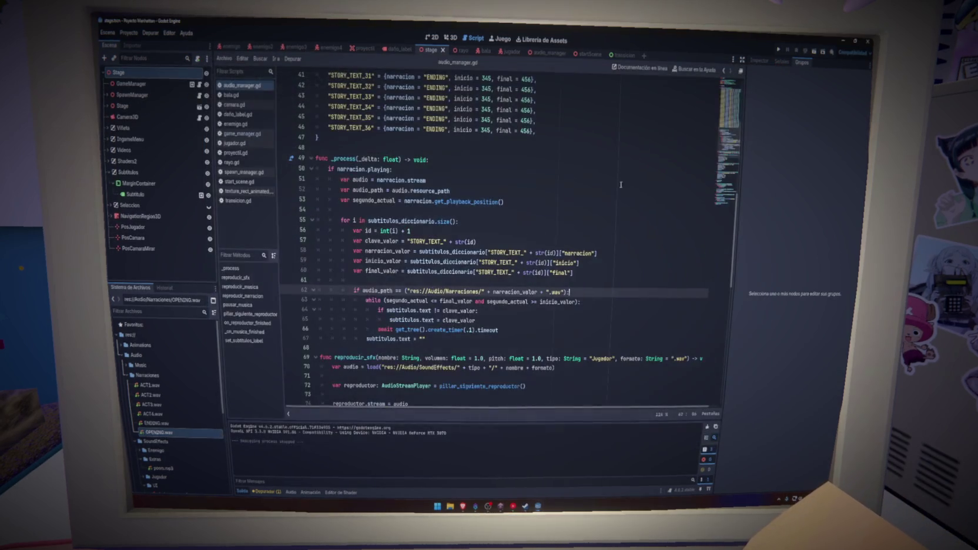
Review the while condition on line 63, then scroll up to the subtitulos_diccionario timing entries.
{"action": "triple_click", "coordinate": [361, 169]}
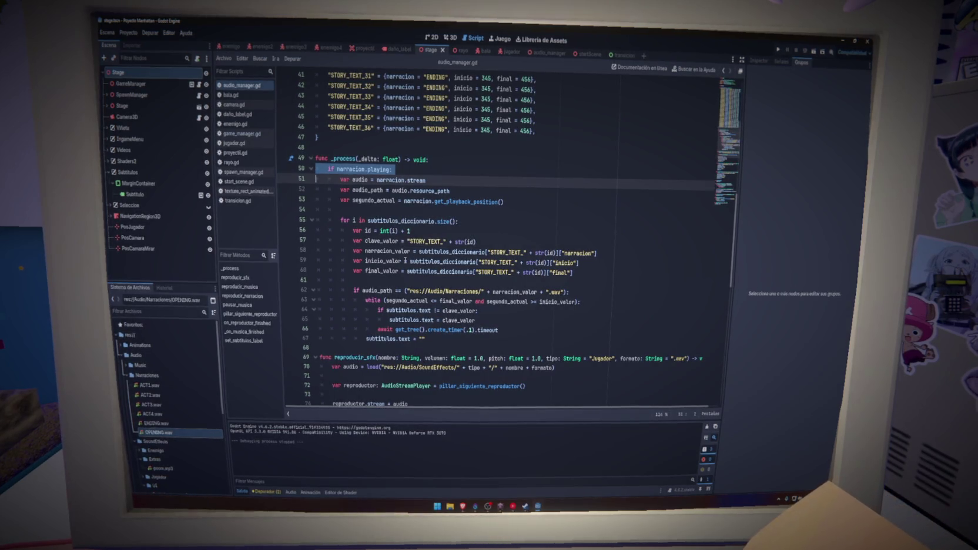
{"action": "double_click", "coordinate": [413, 301]}
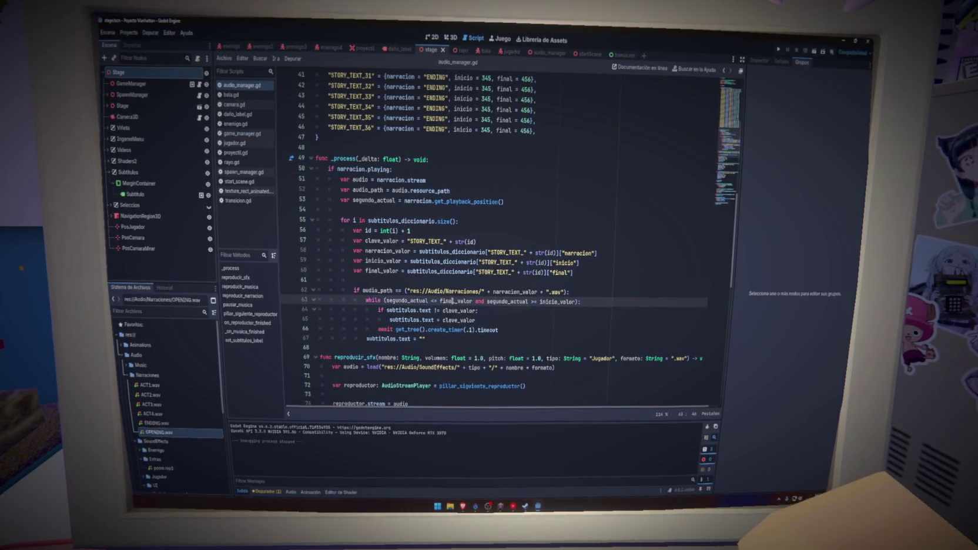
{"action": "double_click", "coordinate": [557, 301]}
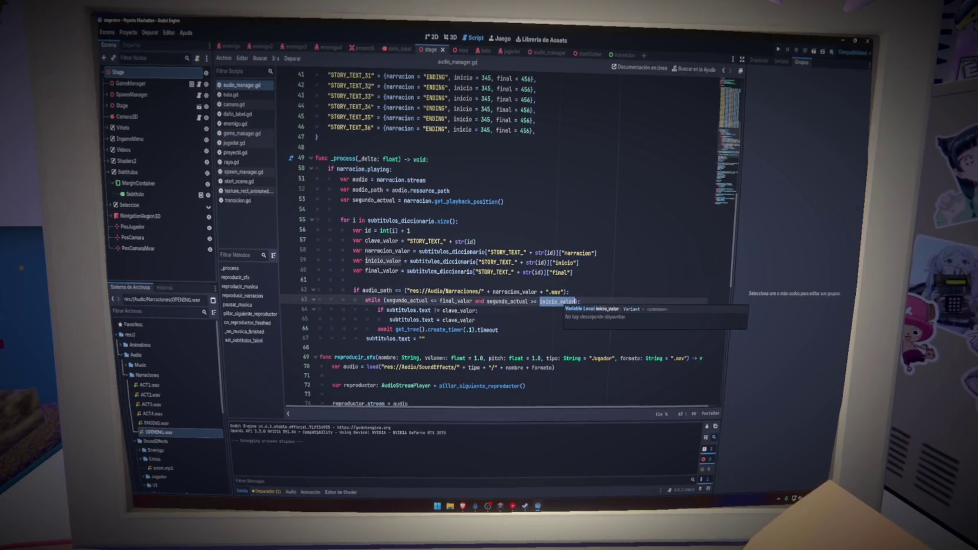
{"action": "scroll", "coordinate": [584, 295], "scroll_direction": "up", "scroll_amount": 10}
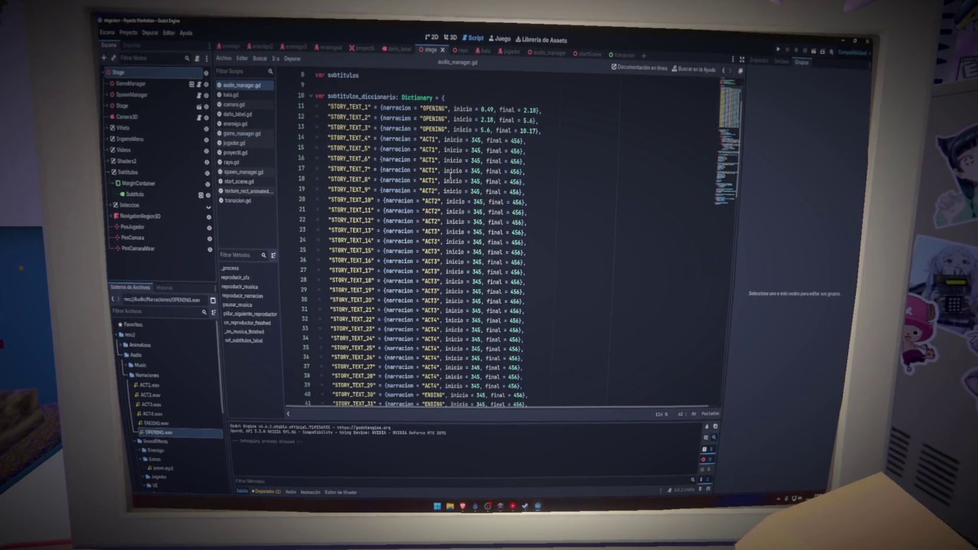
{"action": "left_click", "coordinate": [468, 140]}
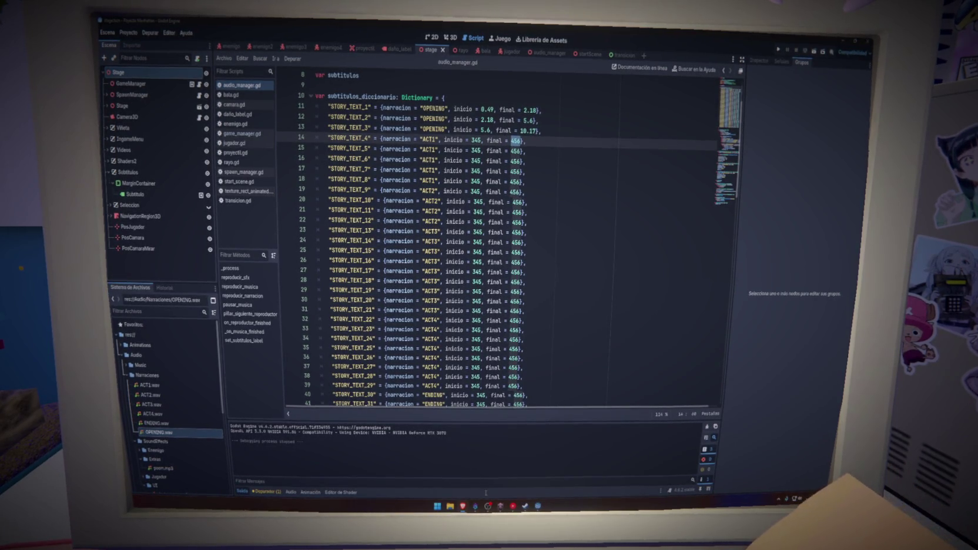
{"action": "key", "text": "super+e"}
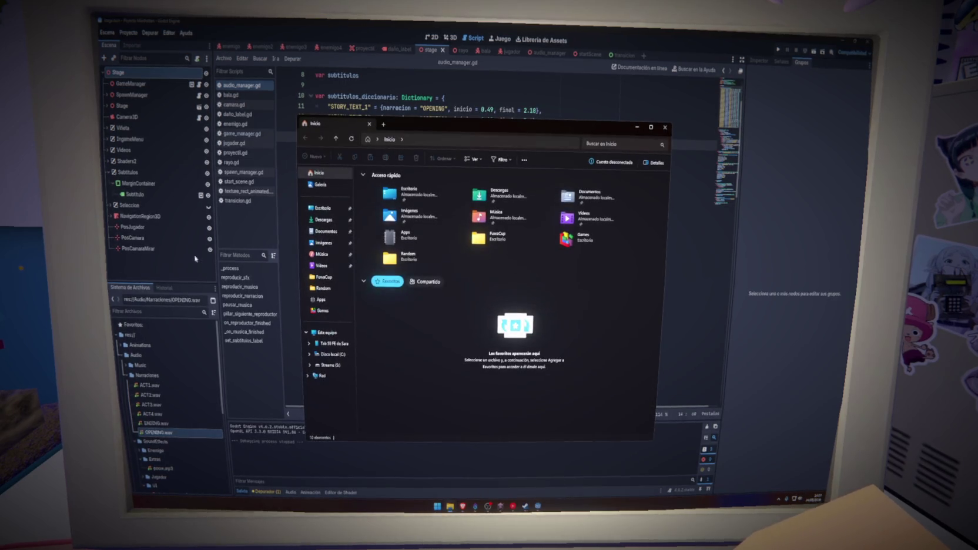
{"action": "left_click", "coordinate": [326, 231]}
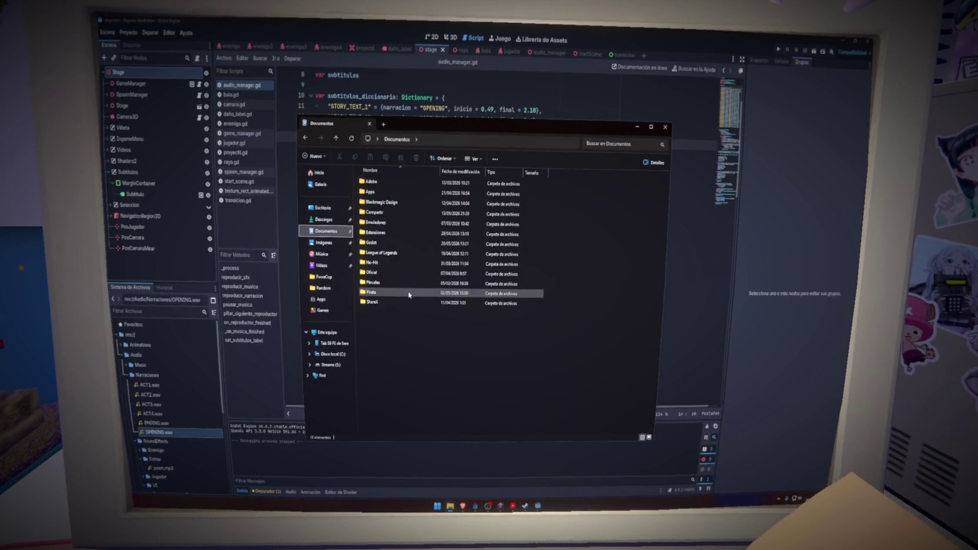
{"action": "mouse_move", "coordinate": [408, 294]}
{"action": "double_click", "coordinate": [376, 243]}
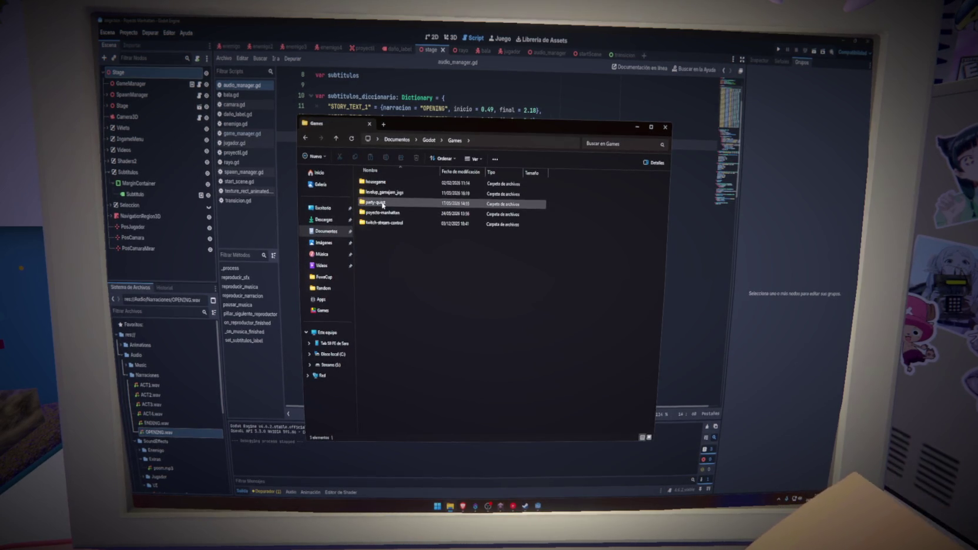
{"action": "double_click", "coordinate": [382, 275]}
{"action": "double_click", "coordinate": [379, 194]}
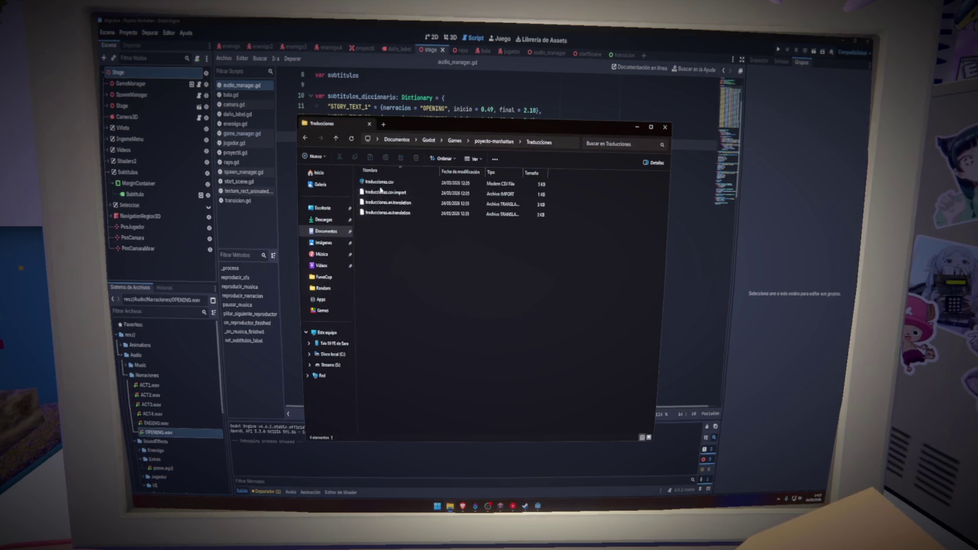
{"action": "left_click", "coordinate": [379, 183]}
{"action": "double_click", "coordinate": [379, 183]}
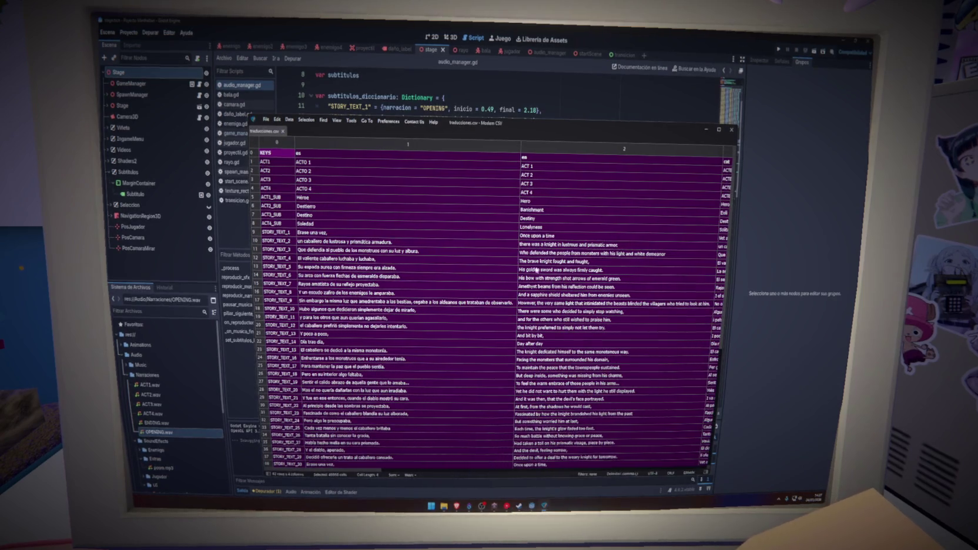
{"action": "left_click", "coordinate": [732, 129]}
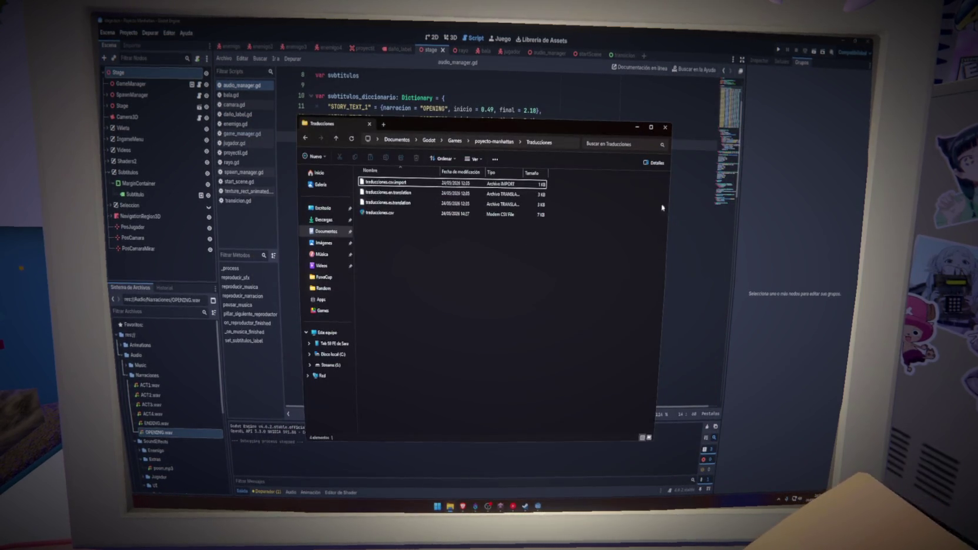
{"action": "left_click", "coordinate": [784, 290]}
{"action": "left_click", "coordinate": [450, 506]}
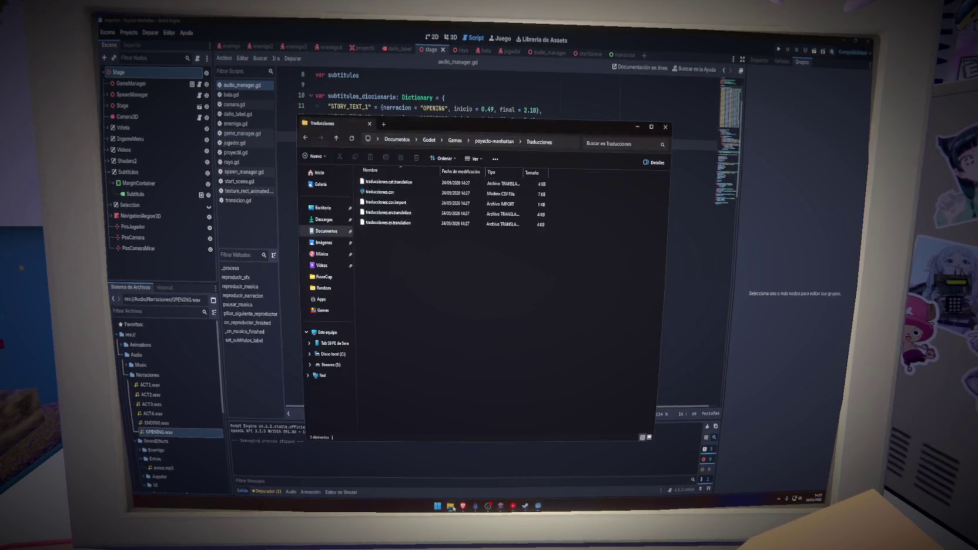
{"action": "left_click", "coordinate": [665, 127]}
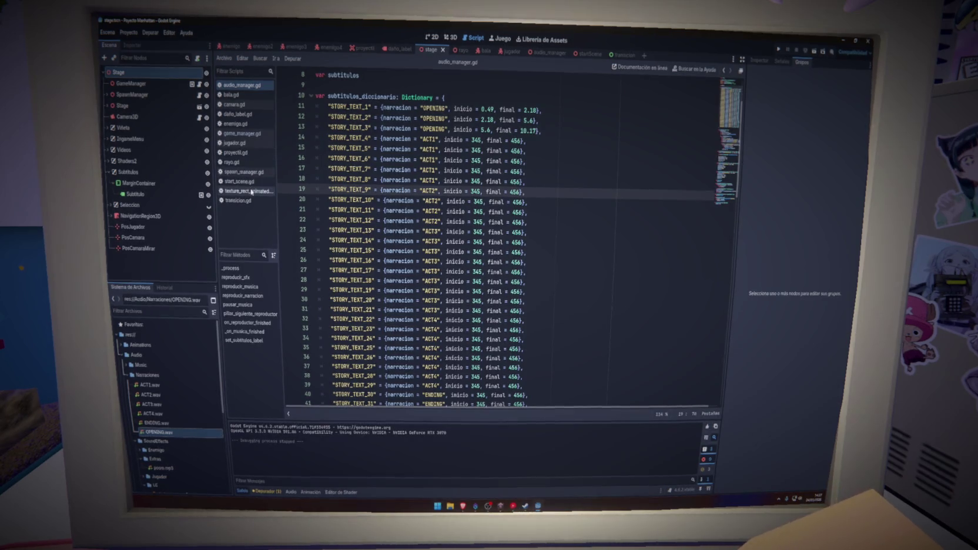
In start_scene.gd's language handler, add a match idioma_actual: line after the get_locale call.
{"action": "left_click", "coordinate": [250, 182]}
{"action": "scroll", "coordinate": [492, 267], "scroll_direction": "down", "scroll_amount": 8}
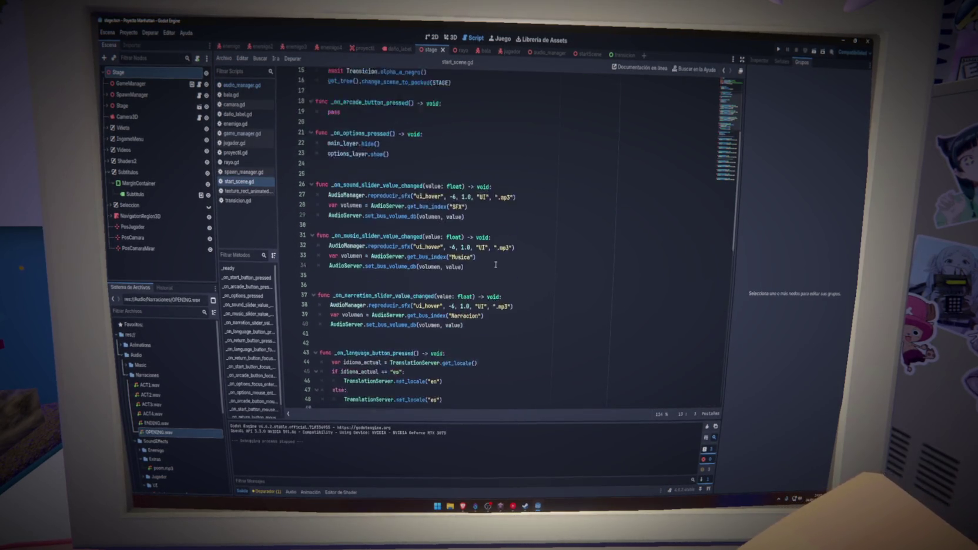
{"action": "left_click", "coordinate": [354, 280]}
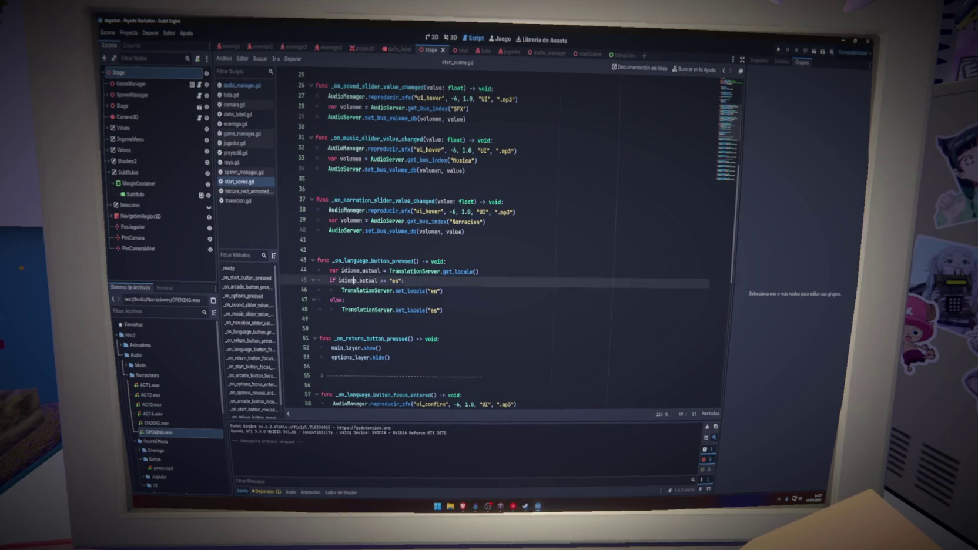
{"action": "left_click", "coordinate": [481, 271]}
{"action": "key", "text": "Return"}
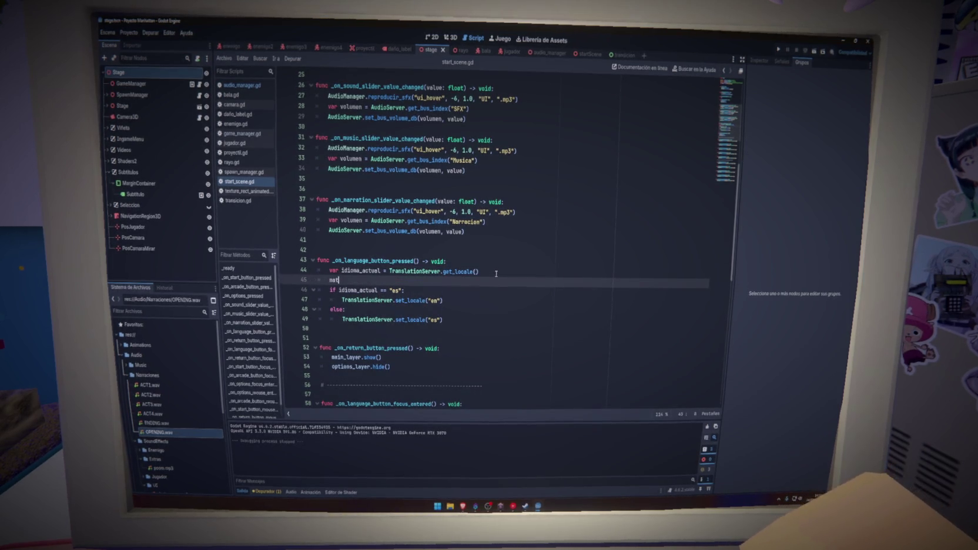
{"action": "type", "text": "idioma_actual"}
{"action": "key", "text": "BackSpace"}
{"action": "key", "text": "BackSpace"}
{"action": "key", "text": "BackSpace"}
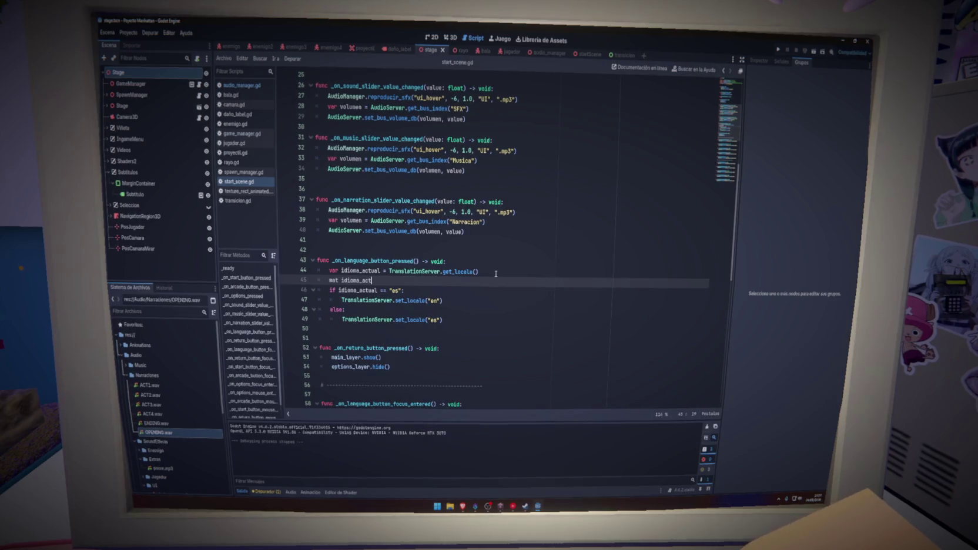
{"action": "key", "text": "BackSpace"}
{"action": "key", "text": "BackSpace"}
{"action": "key", "text": "BackSpace"}
{"action": "type", "text": "tch idioma_actual"}
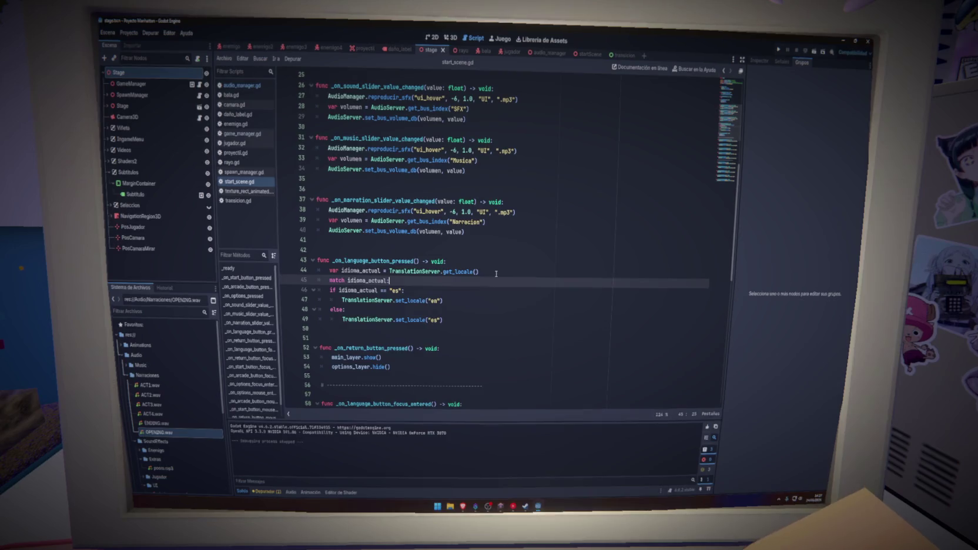
{"action": "type", "text": ":"}
{"action": "key", "text": "Return"}
{"action": "type", "text": "s"}
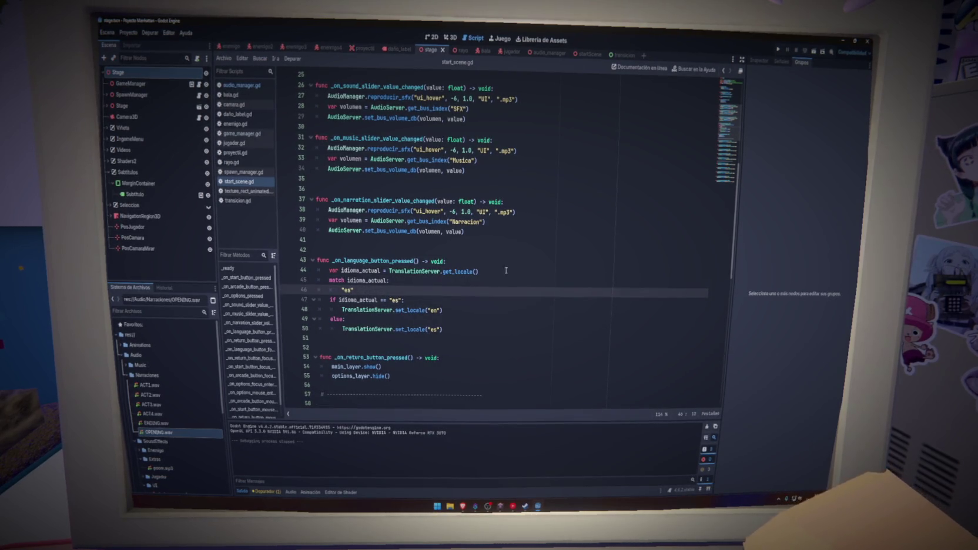
Give the es case the copied TranslationServer.set_locale call and delete the leftover if/else block.
{"action": "left_click_drag", "start_coordinate": [441, 310], "coordinate": [343, 310]}
{"action": "key", "text": "ctrl+c"}
{"action": "left_click", "coordinate": [355, 289]}
{"action": "type", "text": ":"}
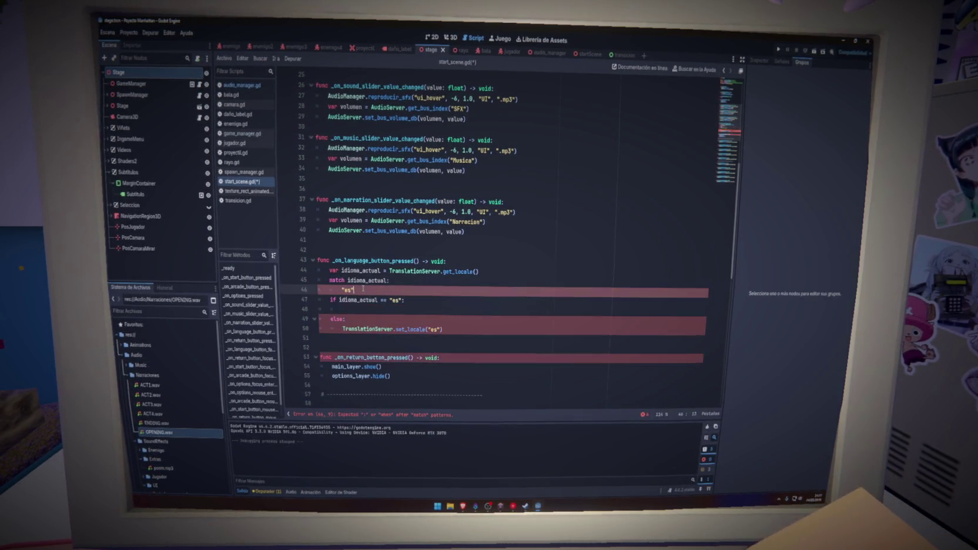
{"action": "key", "text": "Return"}
{"action": "key", "text": "ctrl+v"}
{"action": "left_click_drag", "start_coordinate": [453, 347], "coordinate": [321, 310]}
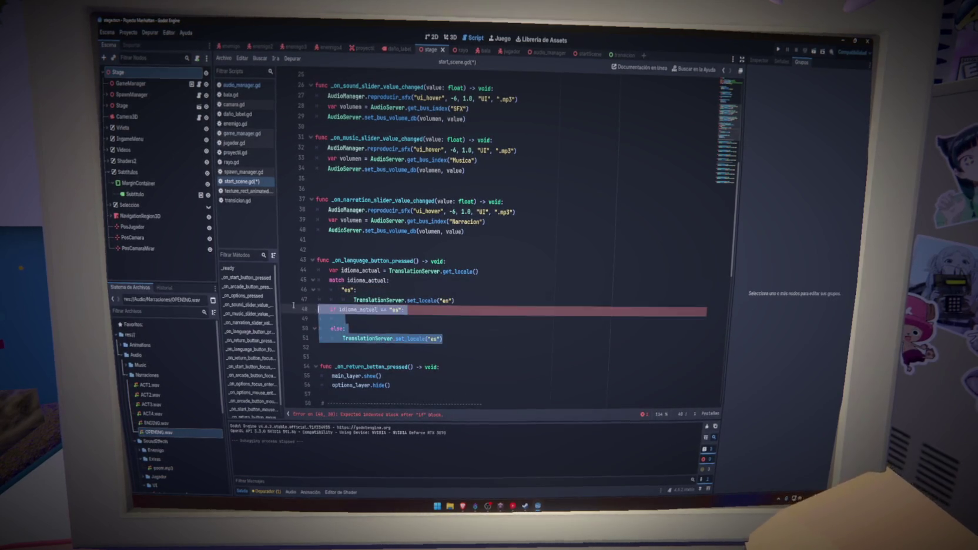
{"action": "key", "text": "BackSpace"}
Add "en": and "cat": match cases, each with a TranslationServer.set_locale call.
{"action": "type", "text": "\""}
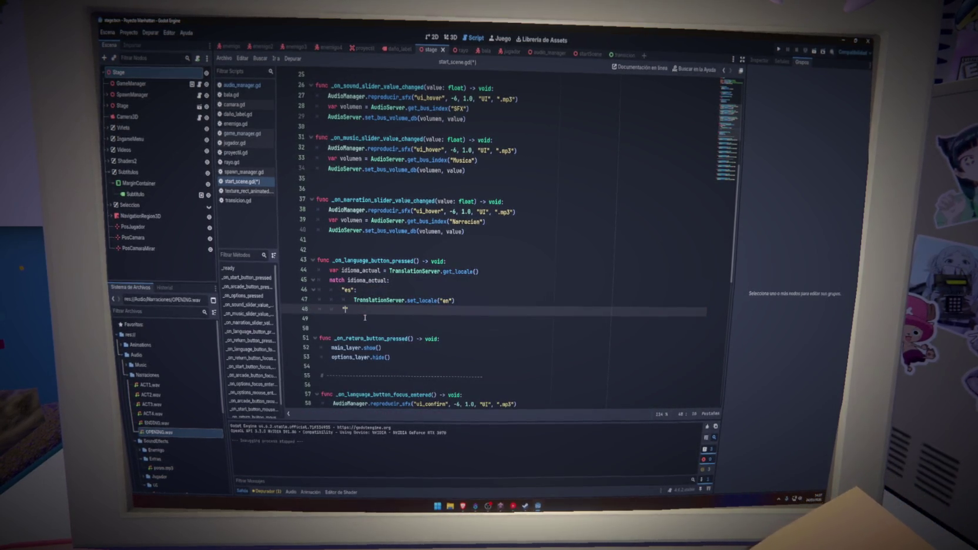
{"action": "type", "text": "en\":"}
{"action": "left_click", "coordinate": [325, 319]}
{"action": "key", "text": "ctrl+v"}
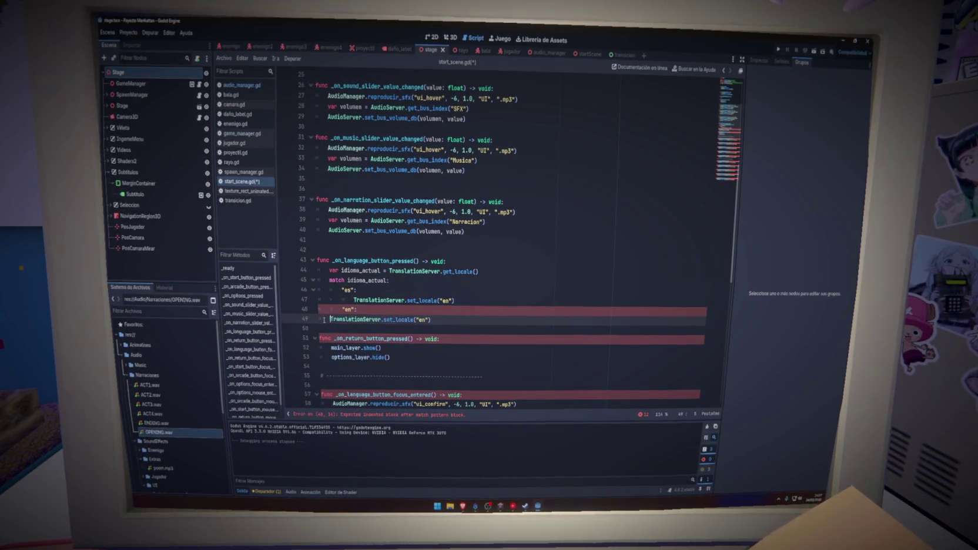
{"action": "left_click", "coordinate": [469, 322]}
{"action": "key", "text": "Return"}
{"action": "type", "text": "\""}
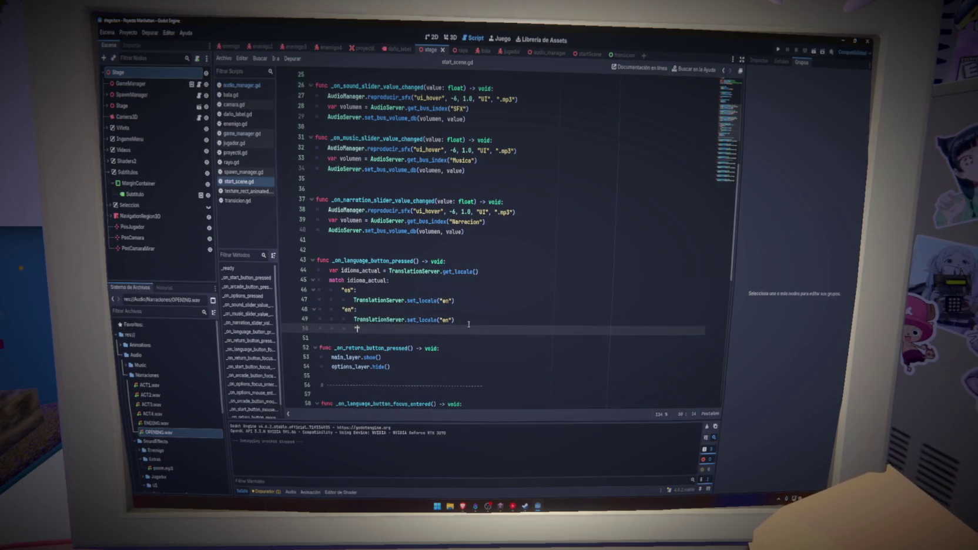
{"action": "type", "text": "cat\":"}
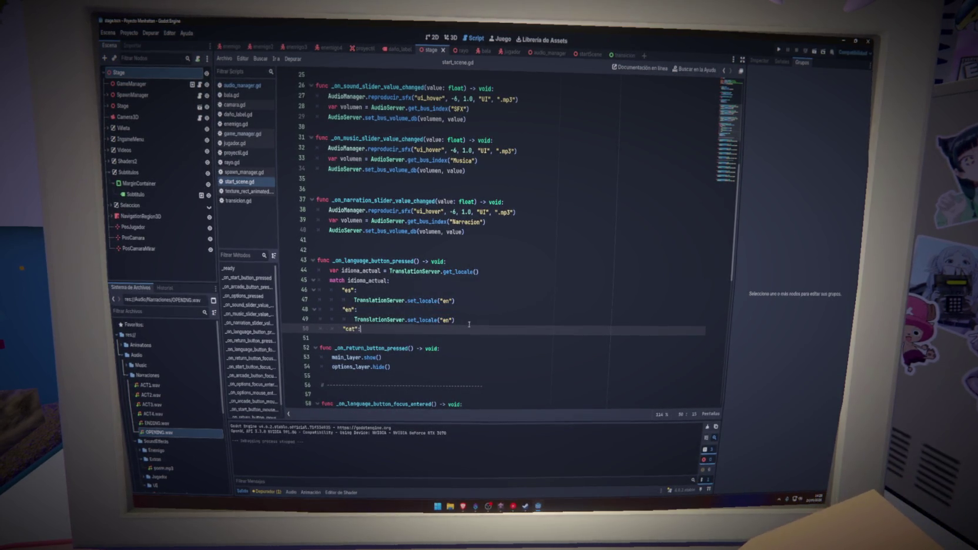
{"action": "key", "text": "Return"}
{"action": "type", "text": "TranslationServer.set_locale(\"en\")"}
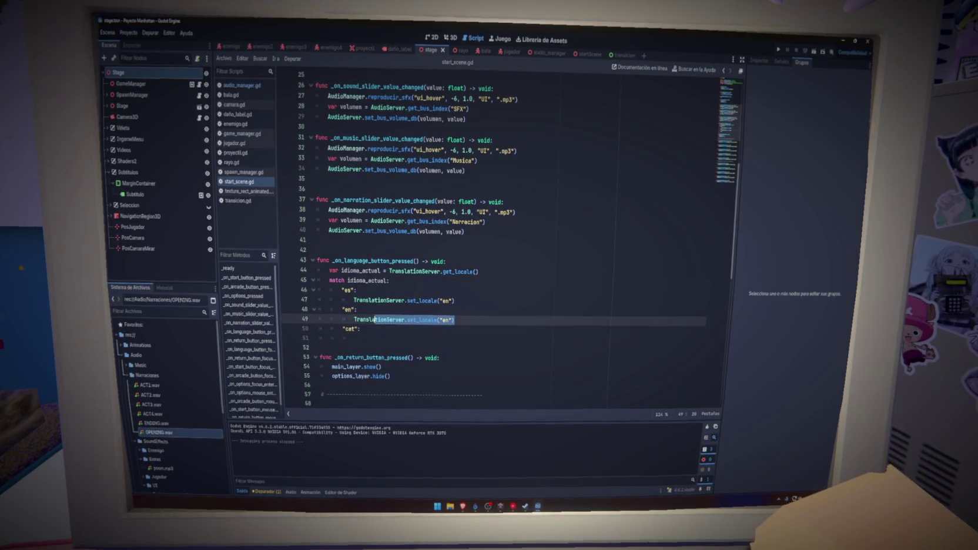
Change the es case's locale argument to "es" and run the game.
{"action": "double_click", "coordinate": [347, 290]}
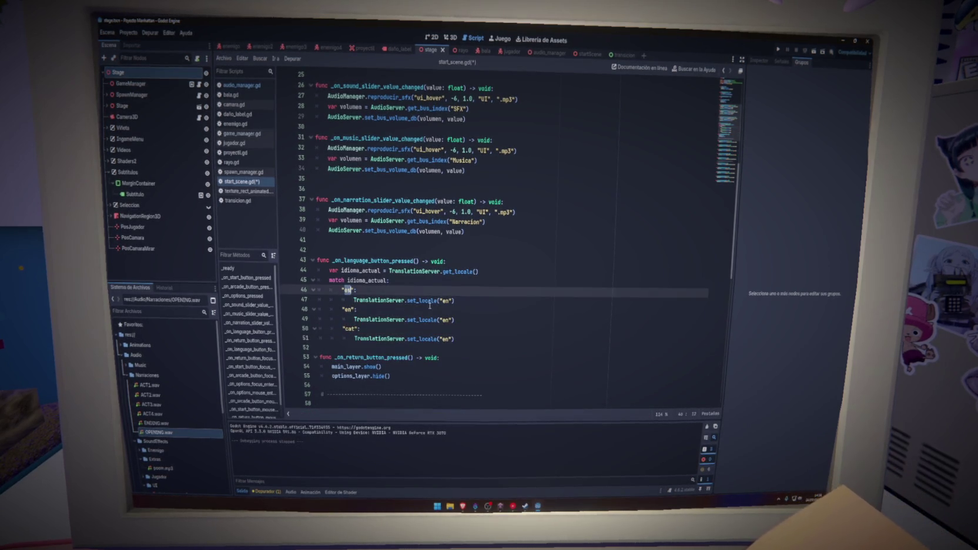
{"action": "type", "text": "s"}
{"action": "double_click", "coordinate": [445, 301]}
{"action": "type", "text": "es"}
{"action": "left_click", "coordinate": [348, 309]}
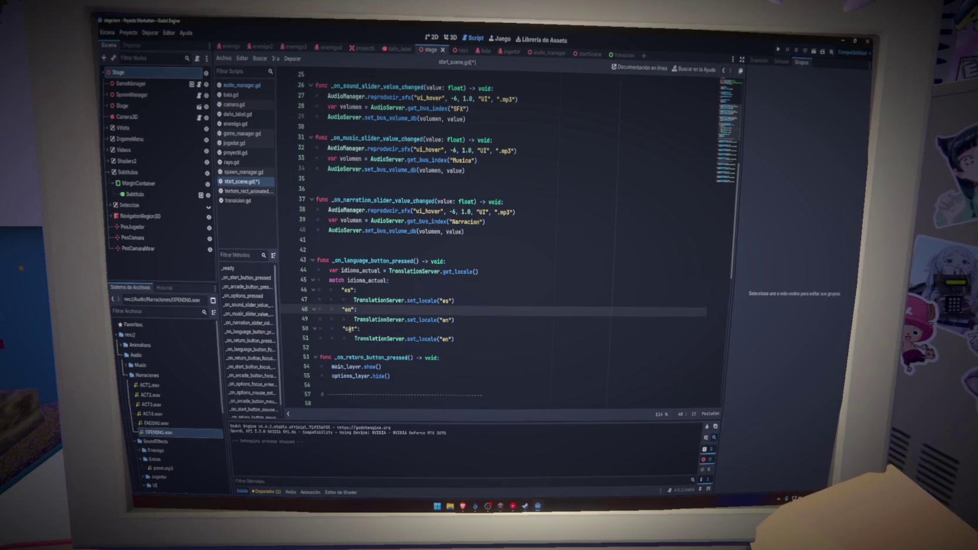
{"action": "double_click", "coordinate": [350, 329]}
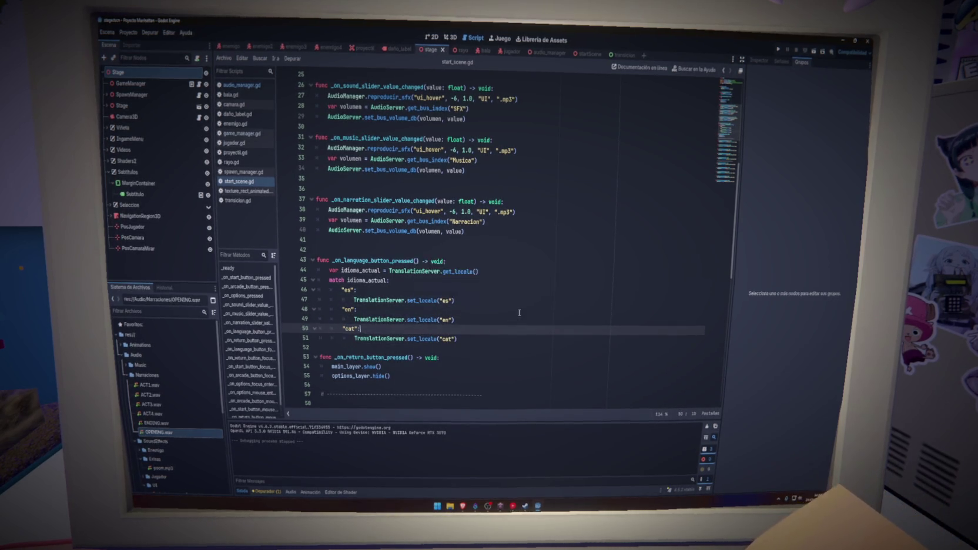
{"action": "left_click", "coordinate": [779, 50]}
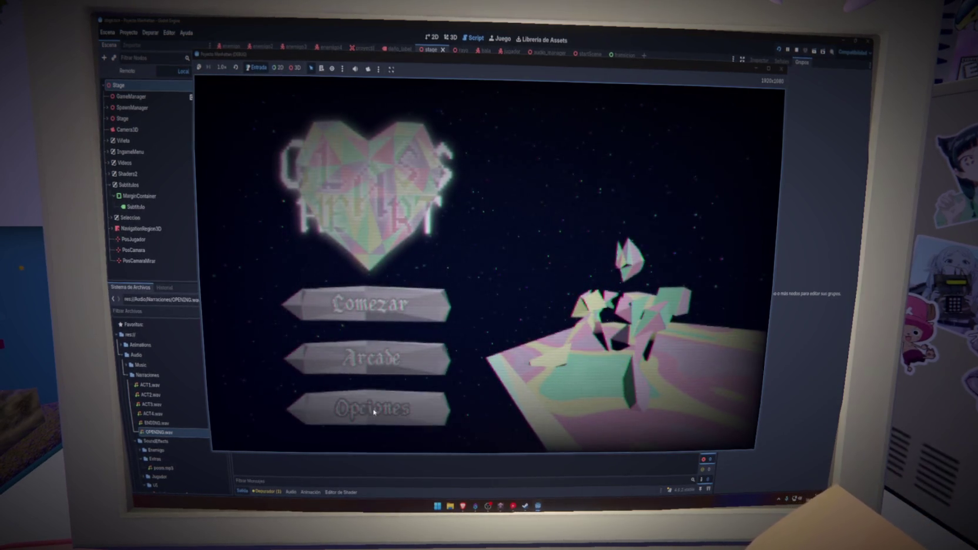
Open the game's Opciones screen, press the Español language button twice, then close the game.
{"action": "left_click", "coordinate": [374, 412]}
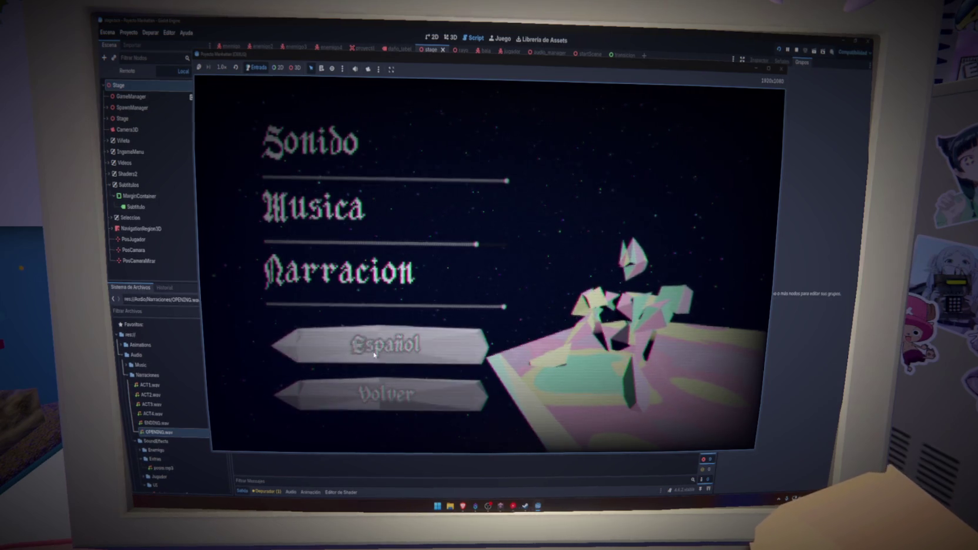
{"action": "left_click", "coordinate": [382, 402]}
{"action": "left_click", "coordinate": [385, 406]}
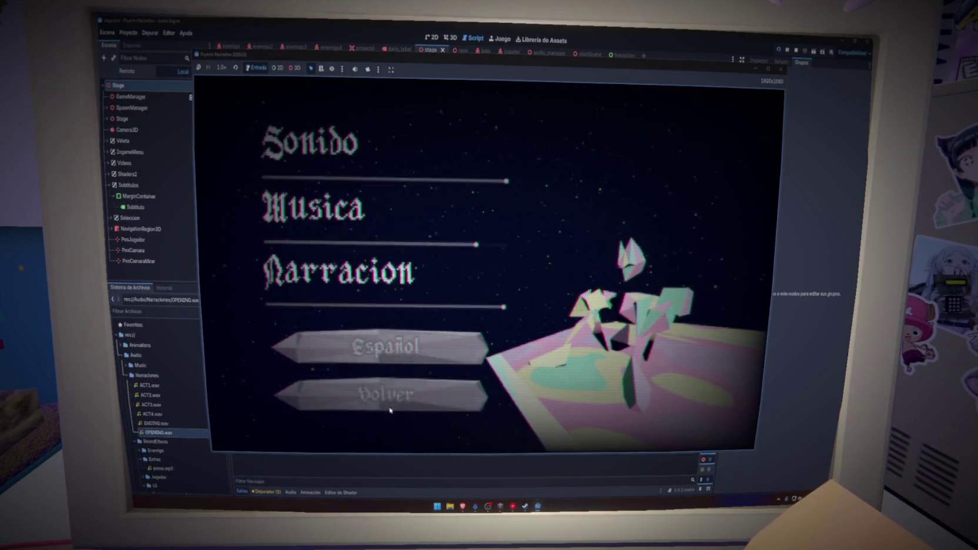
{"action": "left_click", "coordinate": [379, 355]}
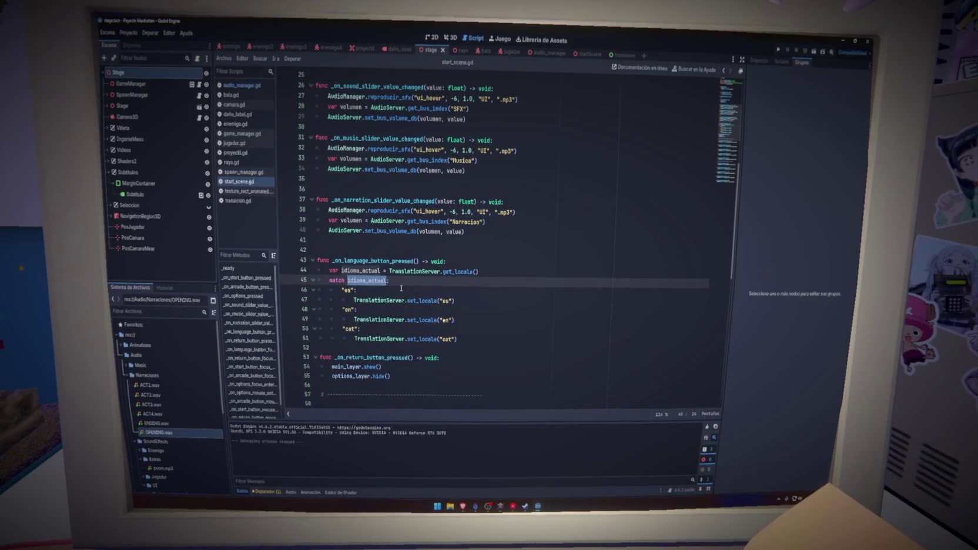
Undo back through the handler edits, restore the three-case match statement, and save.
{"action": "mouse_move", "coordinate": [383, 285]}
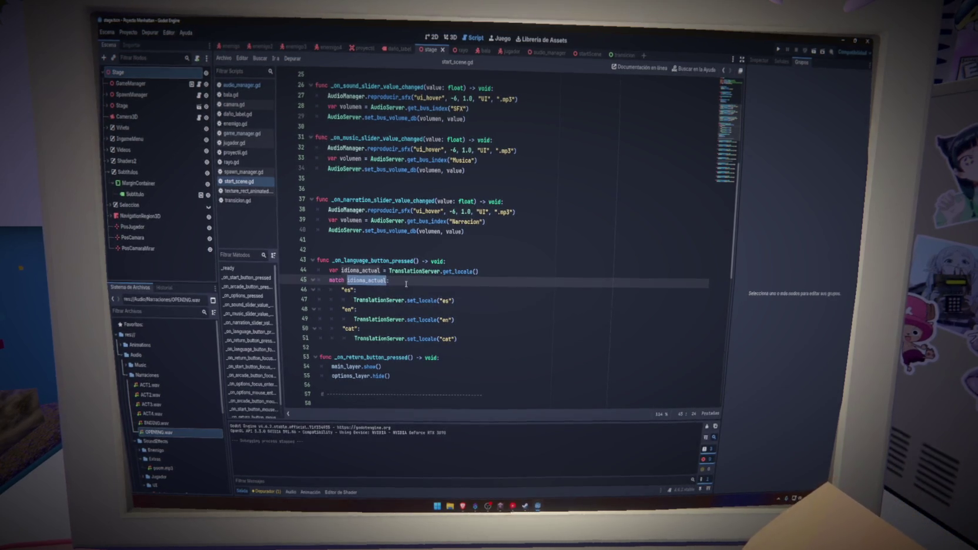
{"action": "left_click", "coordinate": [370, 281]}
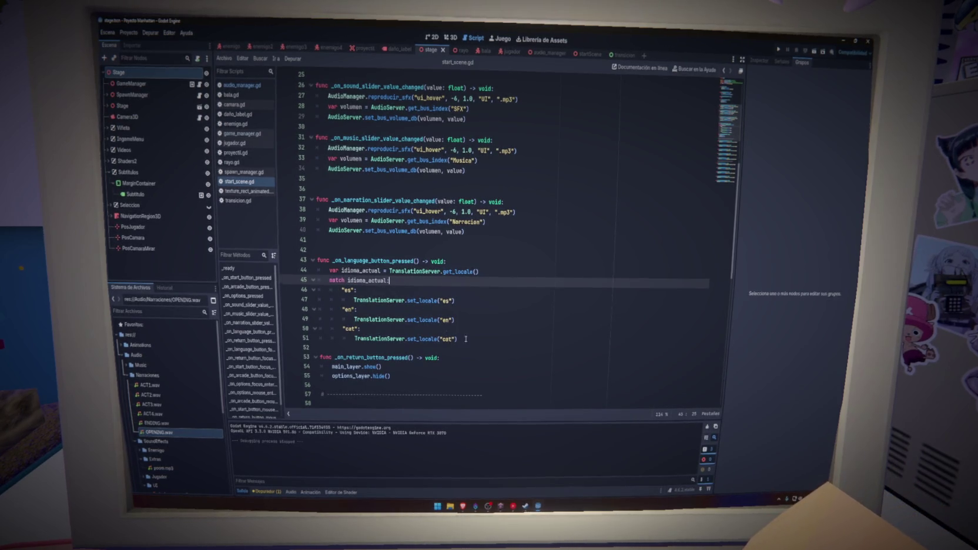
{"action": "key", "text": "ctrl+z"}
{"action": "key", "text": "ctrl+z"}
{"action": "key", "text": "ctrl+z"}
{"action": "key", "text": "ctrl+z"}
{"action": "key", "text": "ctrl+z"}
{"action": "key", "text": "ctrl+z"}
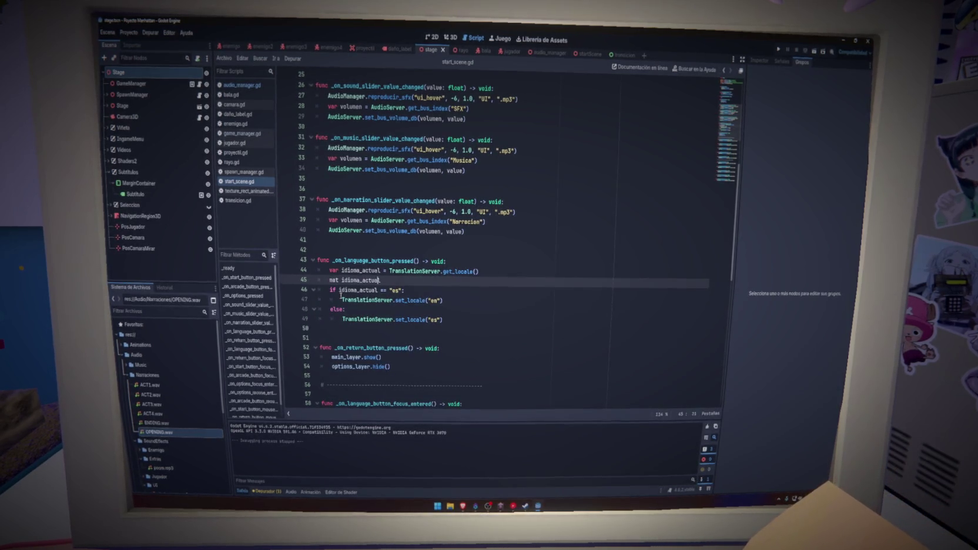
{"action": "key", "text": "ctrl+z"}
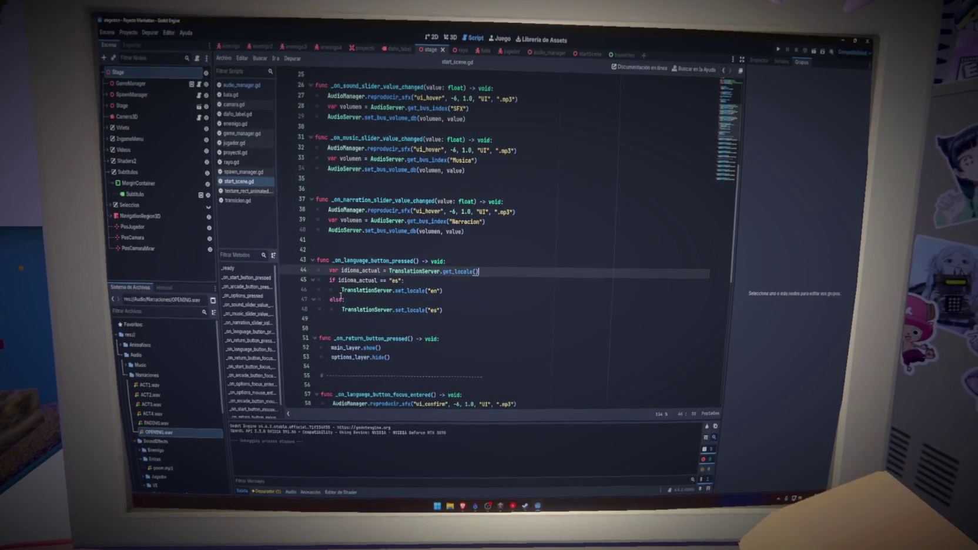
{"action": "key", "text": "ctrl+z"}
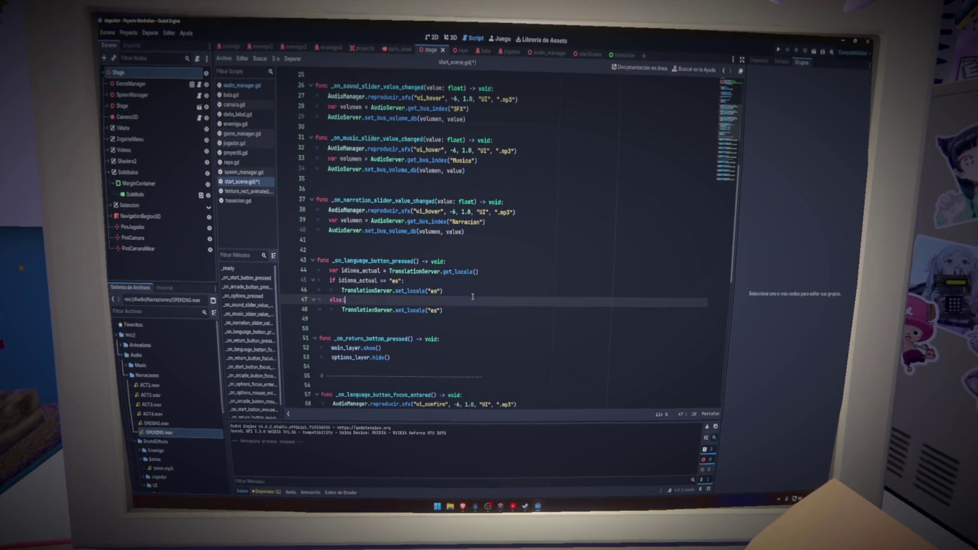
{"action": "key", "text": "ctrl+v"}
{"action": "key", "text": "ctrl+s"}
Set the en case's locale to "cat" and the cat case's to "es", save, and run the game.
{"action": "left_click", "coordinate": [329, 280]}
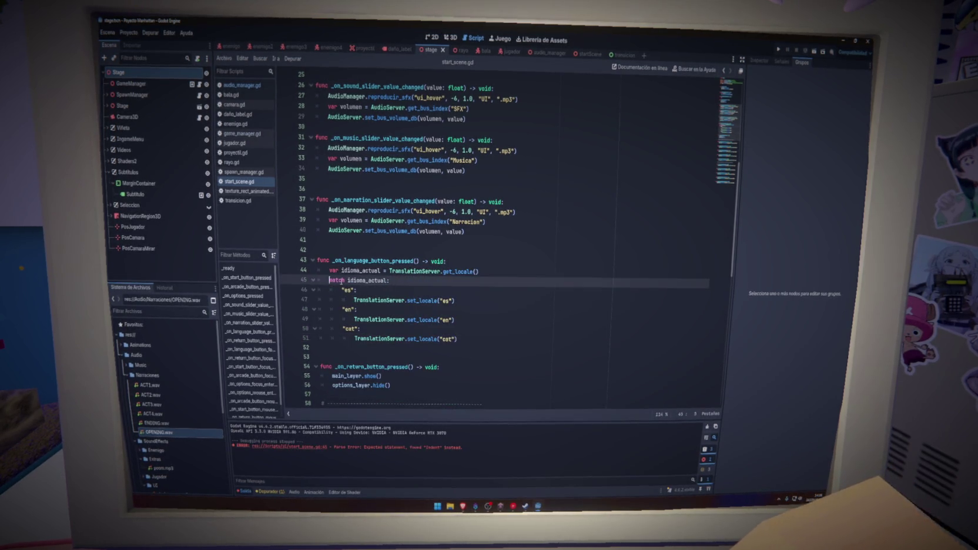
{"action": "double_click", "coordinate": [446, 300]}
{"action": "type", "text": "n"}
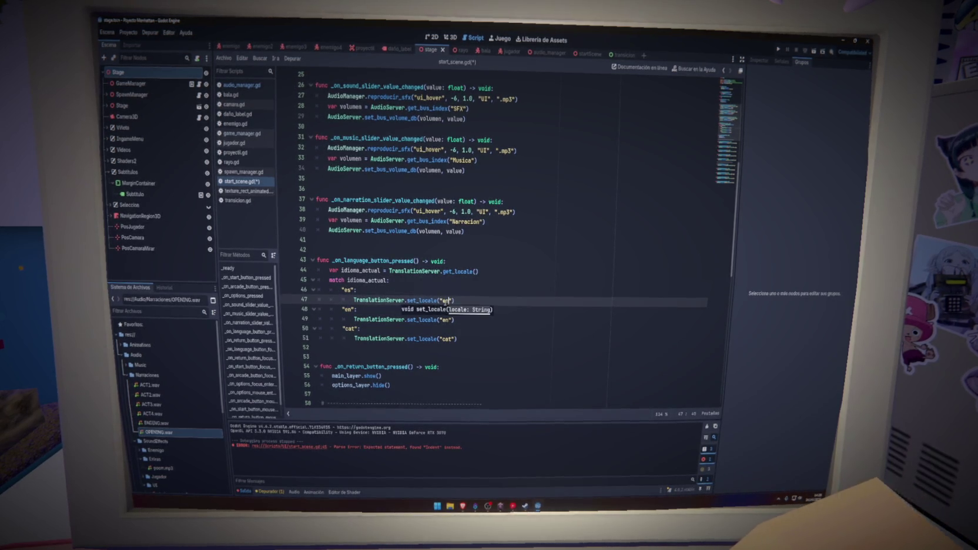
{"action": "double_click", "coordinate": [445, 319]}
{"action": "type", "text": "cat"}
{"action": "double_click", "coordinate": [448, 339]}
{"action": "type", "text": "es"}
{"action": "left_click", "coordinate": [484, 318]}
{"action": "key", "text": "ctrl+s"}
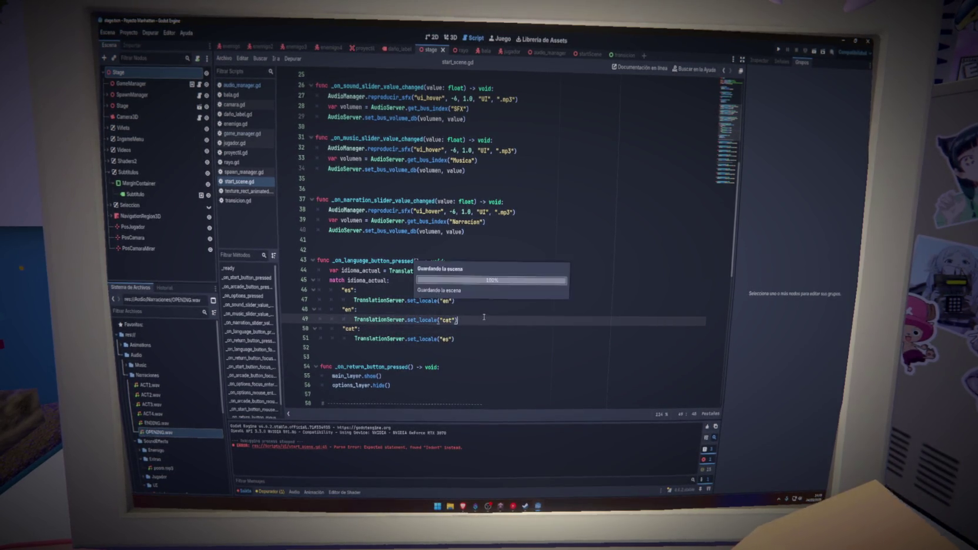
{"action": "left_click", "coordinate": [778, 51]}
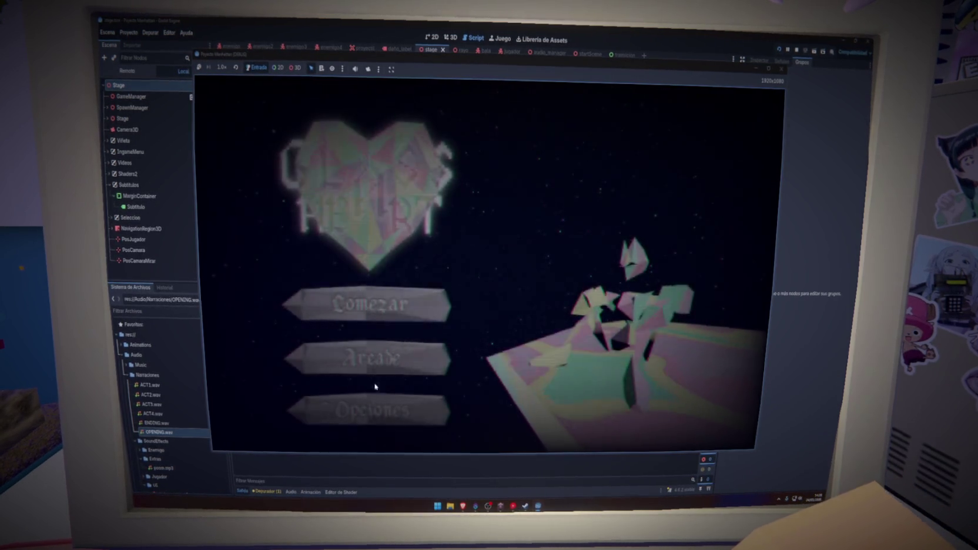
In the running game's options, test the language button from Español to English and Catalan, then close it.
{"action": "left_click", "coordinate": [406, 409]}
{"action": "left_click", "coordinate": [402, 345]}
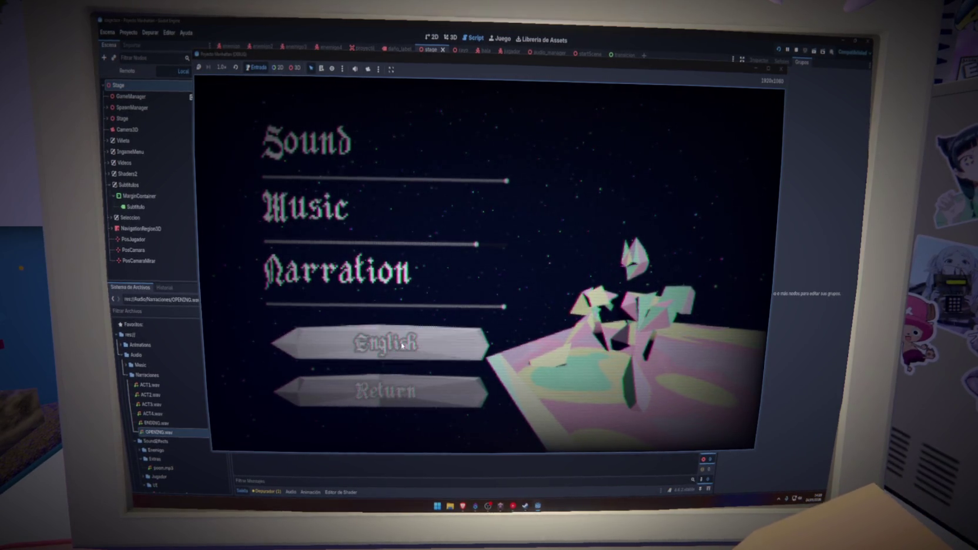
{"action": "left_click", "coordinate": [402, 346]}
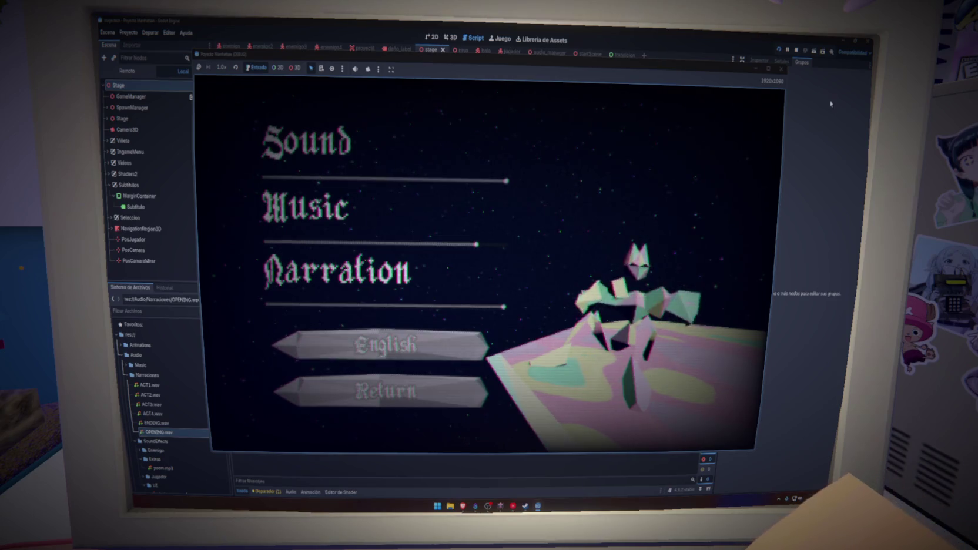
{"action": "left_click", "coordinate": [780, 68]}
Fix the en case's set_locale closing parenthesis, review the cat case, then open File Explorer.
{"action": "left_click", "coordinate": [456, 341]}
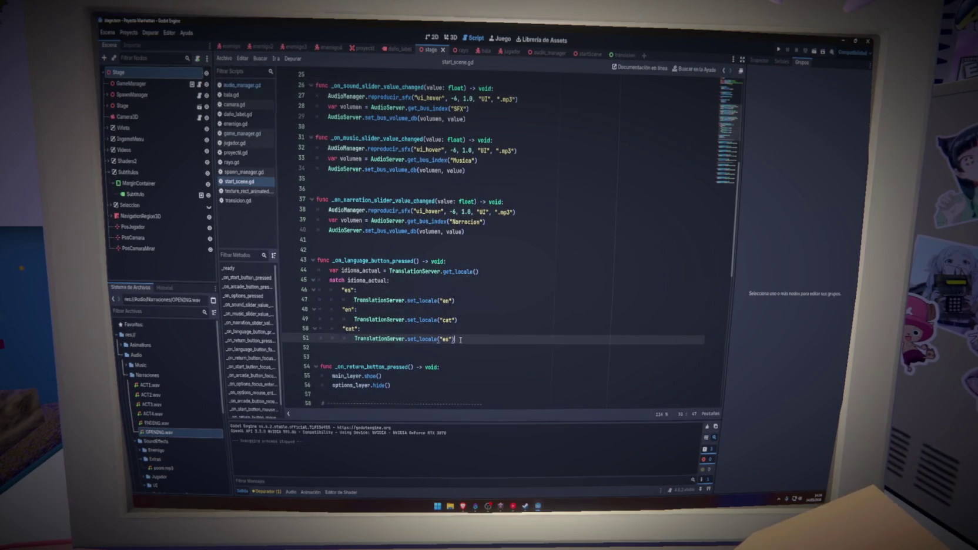
{"action": "left_click", "coordinate": [474, 323]}
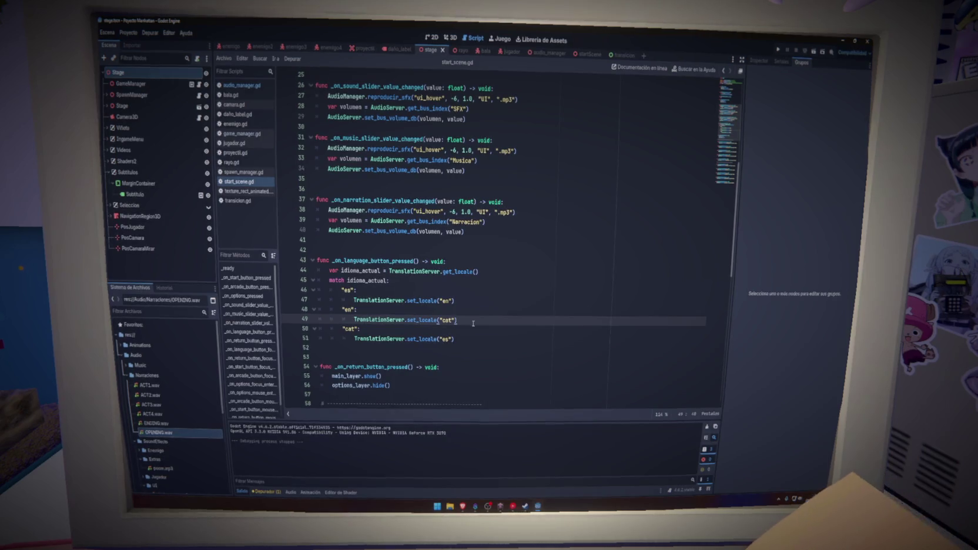
{"action": "key", "text": "BackSpace"}
{"action": "type", "text": ")"}
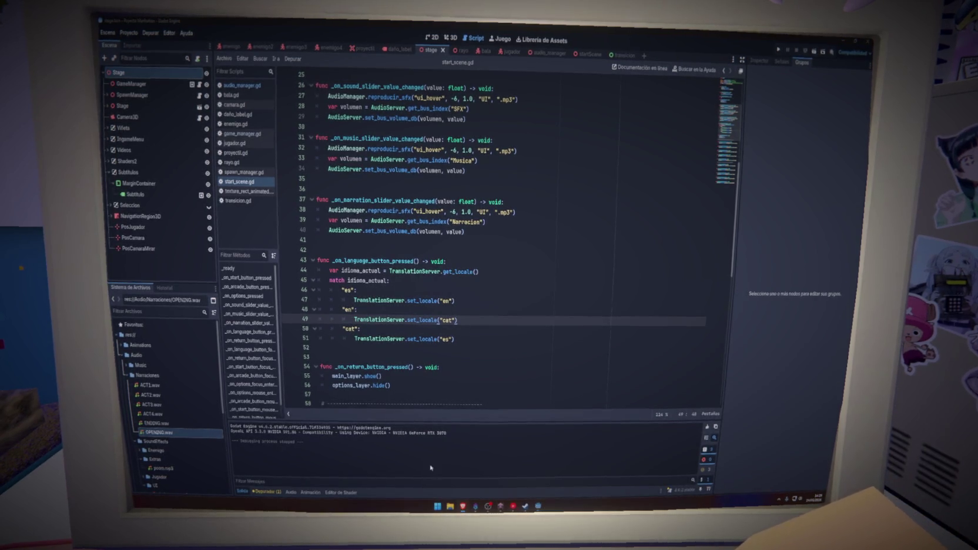
{"action": "scroll", "coordinate": [164, 426], "scroll_direction": "down", "scroll_amount": 5}
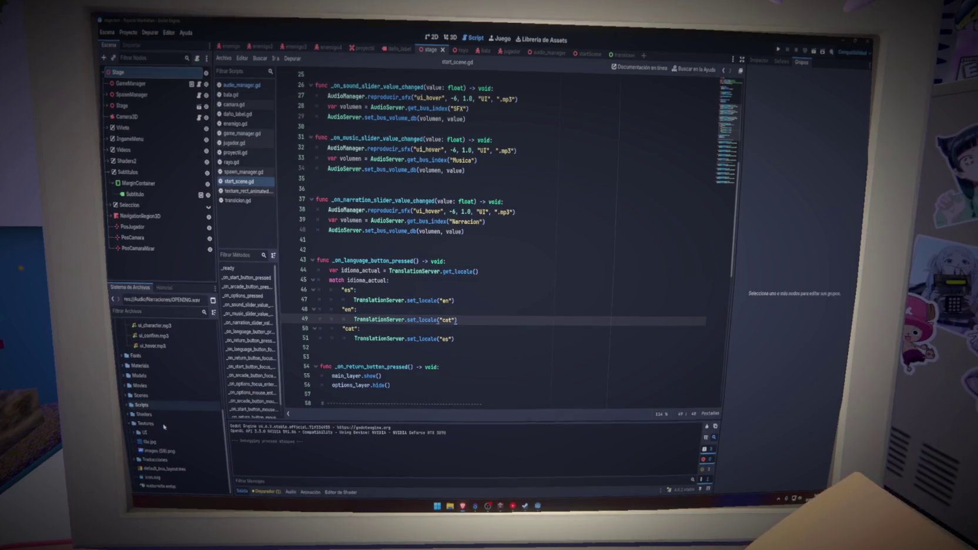
{"action": "mouse_move", "coordinate": [427, 336]}
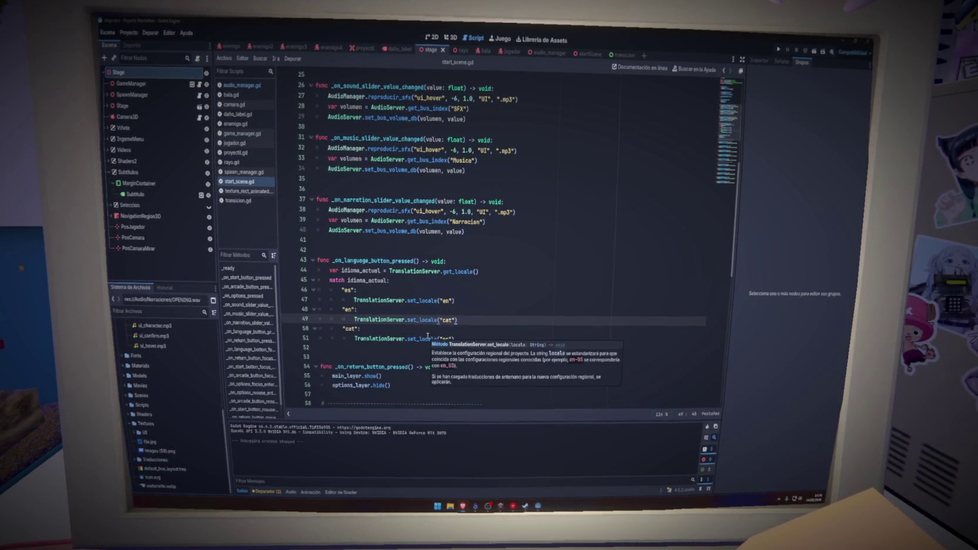
{"action": "left_click", "coordinate": [409, 310]}
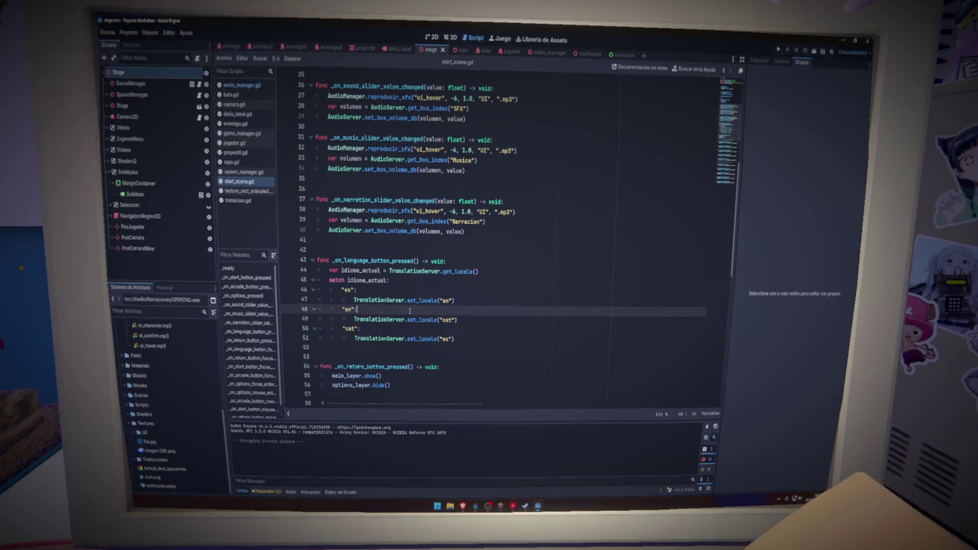
{"action": "double_click", "coordinate": [447, 320]}
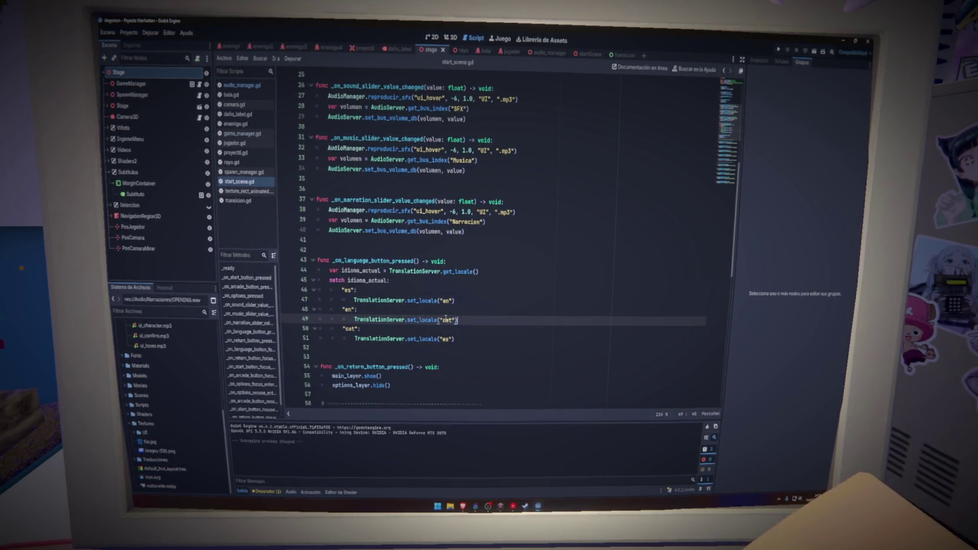
{"action": "left_click", "coordinate": [484, 328]}
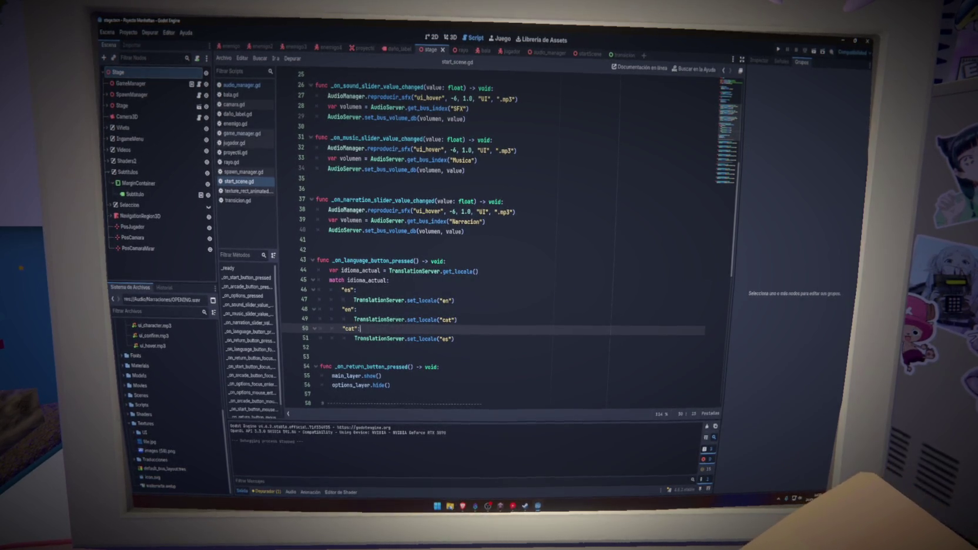
{"action": "key", "text": "super+e"}
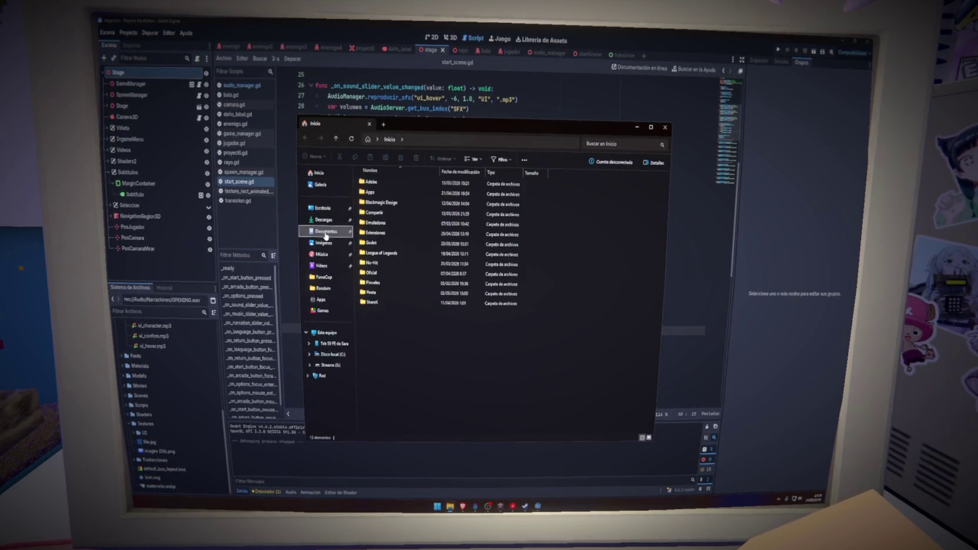
Browse Documents > Godot > poyecto-manhattan > Traducciones and open traducciones.csv.
{"action": "left_click", "coordinate": [325, 234]}
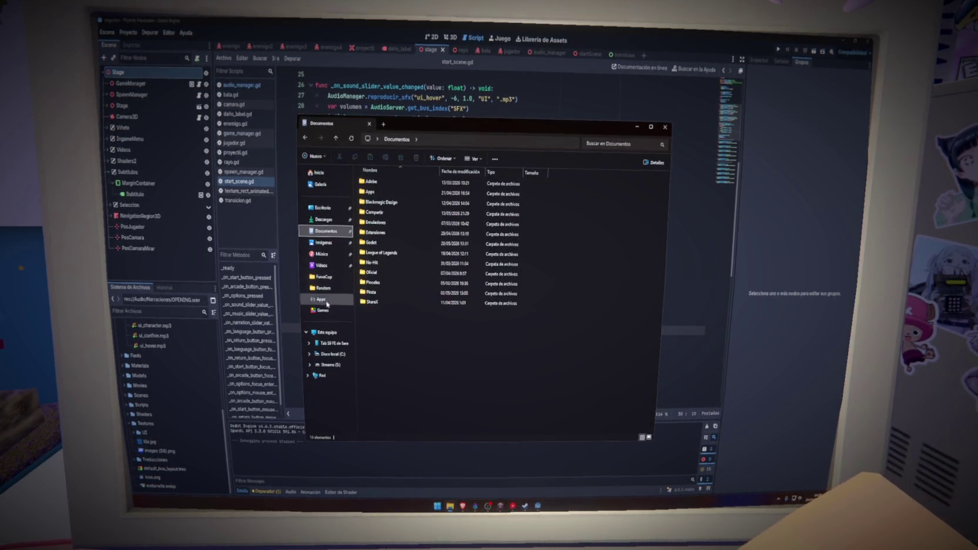
{"action": "double_click", "coordinate": [374, 243]}
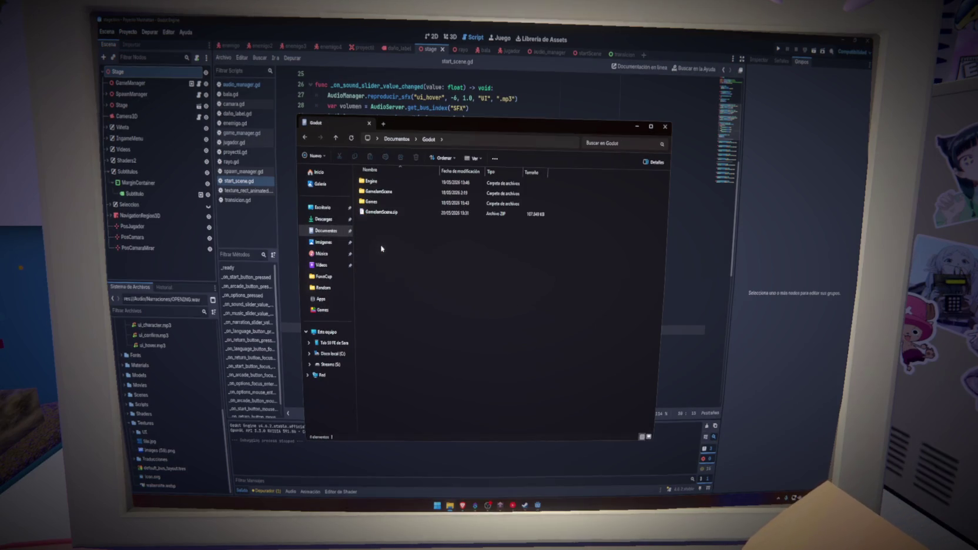
{"action": "double_click", "coordinate": [381, 213]}
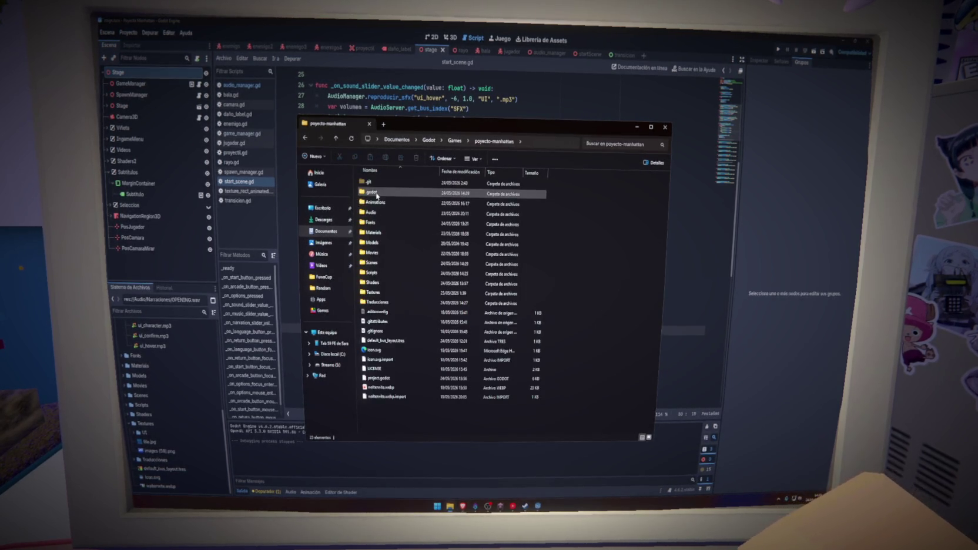
{"action": "double_click", "coordinate": [388, 302]}
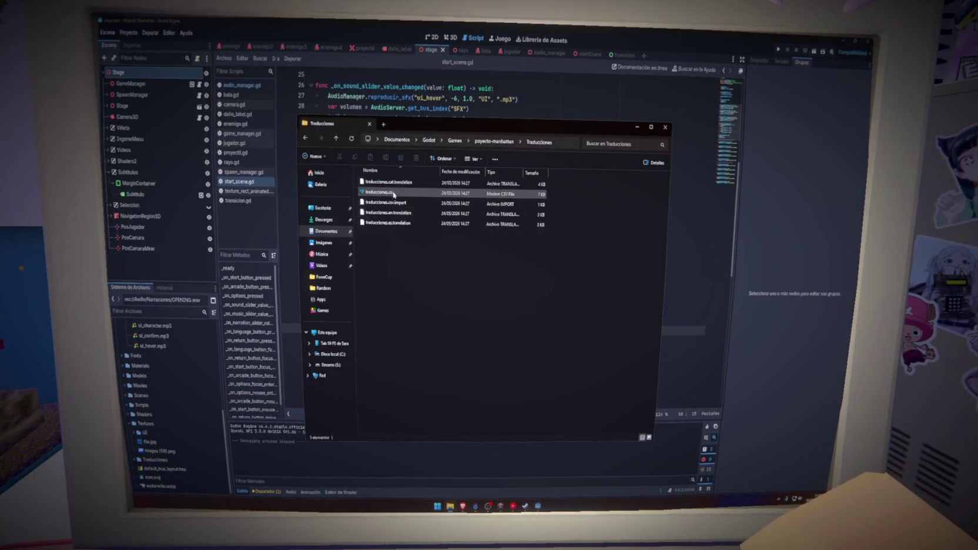
{"action": "double_click", "coordinate": [395, 191]}
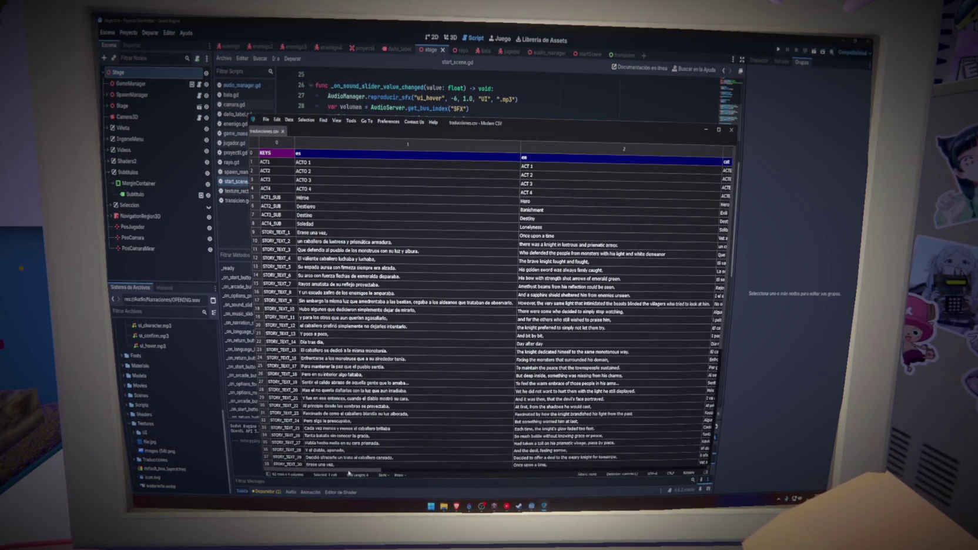
Scroll through the es, en and cat columns of traducciones.csv, then close Modern CSV and the Explorer window.
{"action": "mouse_move", "coordinate": [353, 472]}
{"action": "left_mouse_down"}
{"action": "mouse_move", "coordinate": [444, 474]}
{"action": "mouse_move", "coordinate": [379, 471]}
{"action": "mouse_move", "coordinate": [412, 473]}
{"action": "left_mouse_up"}
{"action": "scroll", "coordinate": [444, 436], "scroll_direction": "down", "scroll_amount": 5}
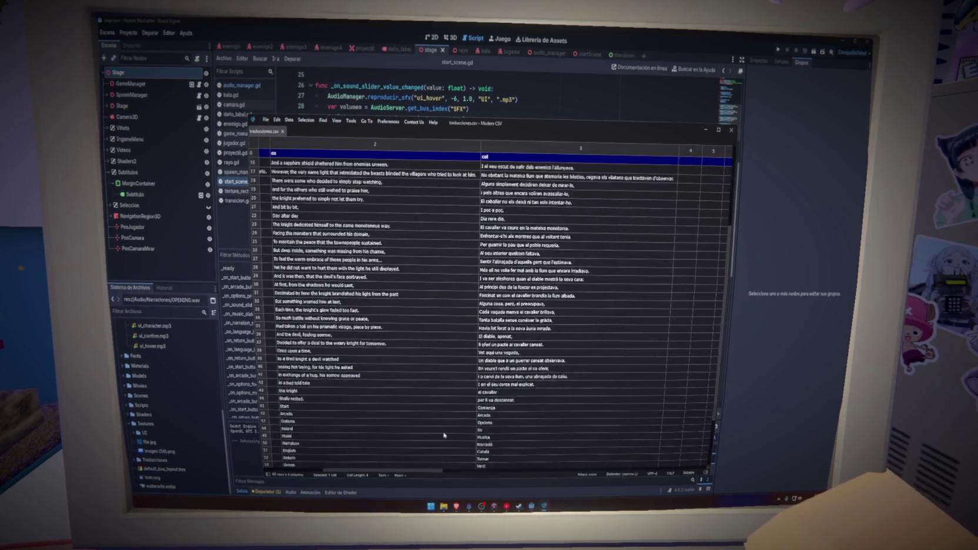
{"action": "scroll", "coordinate": [443, 435], "scroll_direction": "down", "scroll_amount": 3}
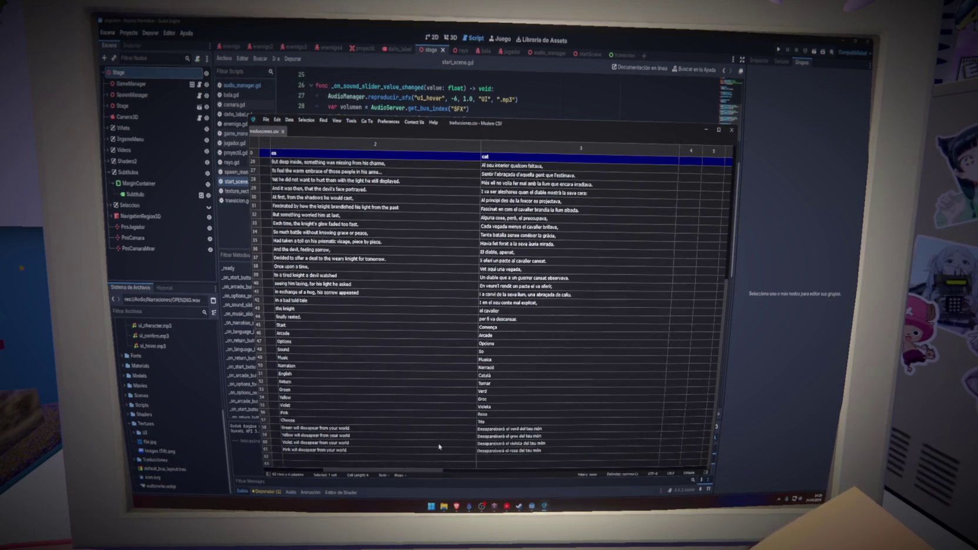
{"action": "scroll", "coordinate": [439, 447], "scroll_direction": "up", "scroll_amount": 6}
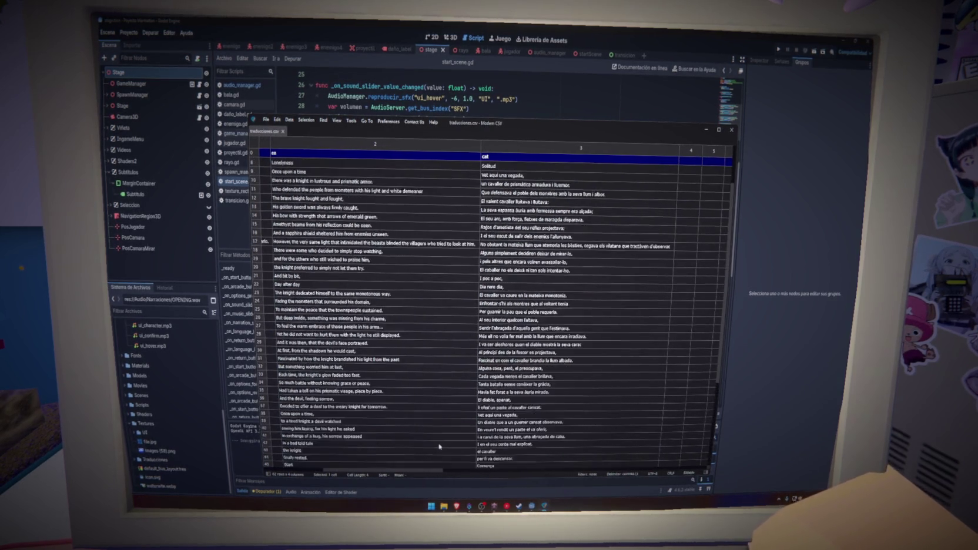
{"action": "scroll", "coordinate": [439, 447], "scroll_direction": "up", "scroll_amount": 3}
{"action": "scroll", "coordinate": [470, 412], "scroll_direction": "left", "scroll_amount": 5}
{"action": "left_click", "coordinate": [563, 360]}
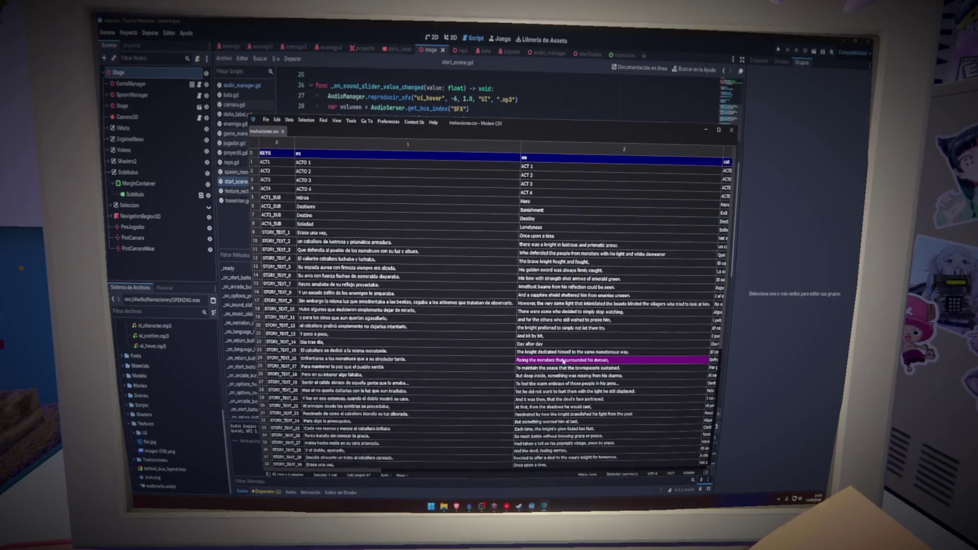
{"action": "left_click", "coordinate": [657, 203]}
{"action": "left_click", "coordinate": [705, 129]}
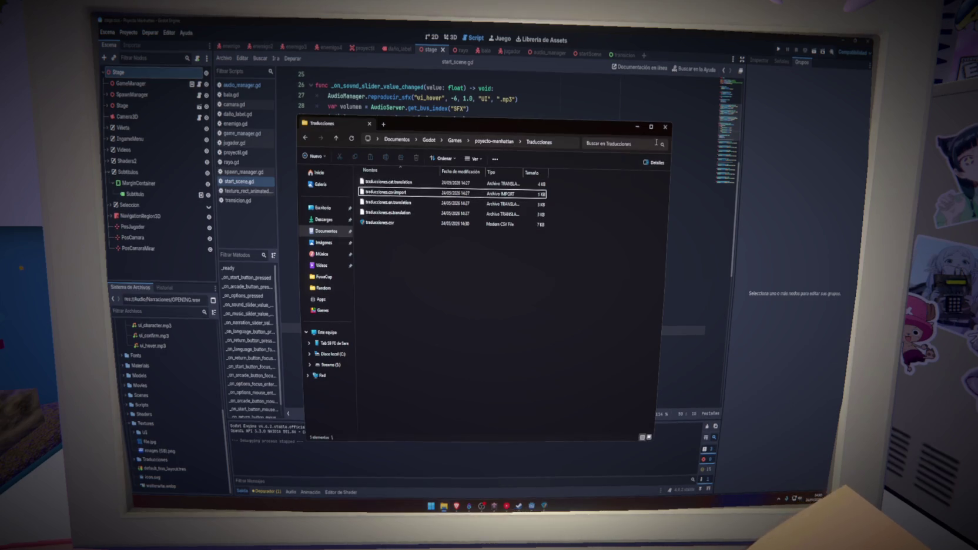
{"action": "left_click", "coordinate": [665, 127]}
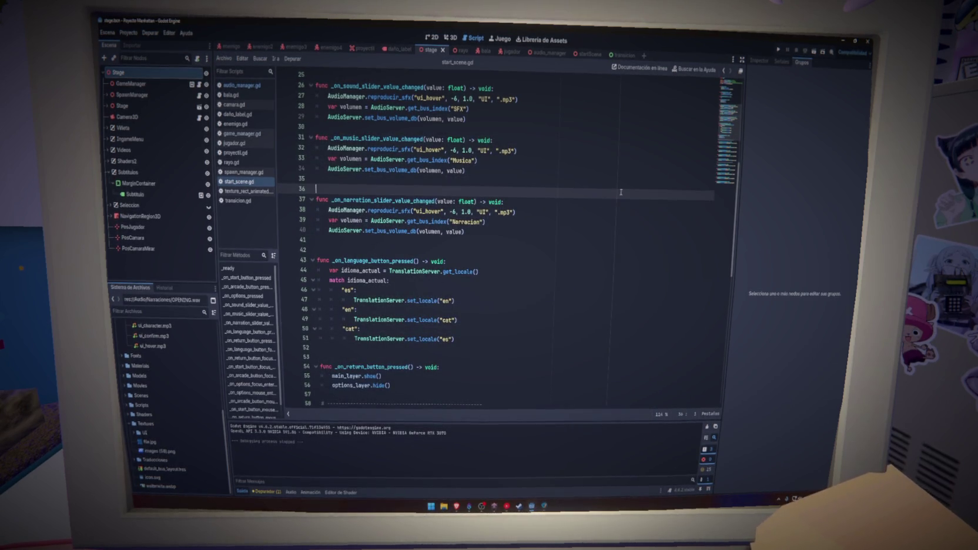
Test-run the game, cycling the options language between English and Spanish, then stop it with F8.
{"action": "left_click", "coordinate": [778, 50]}
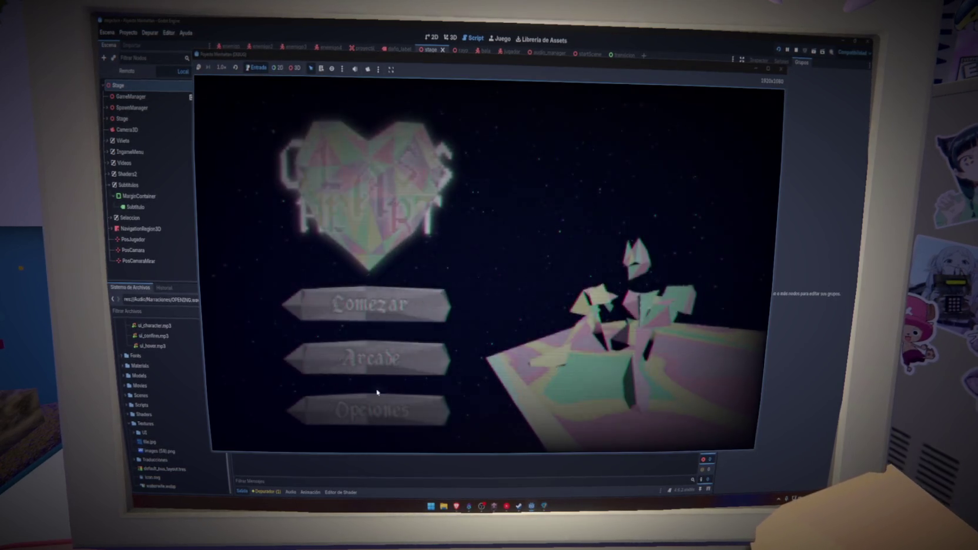
{"action": "left_click", "coordinate": [382, 407]}
{"action": "left_click", "coordinate": [381, 351]}
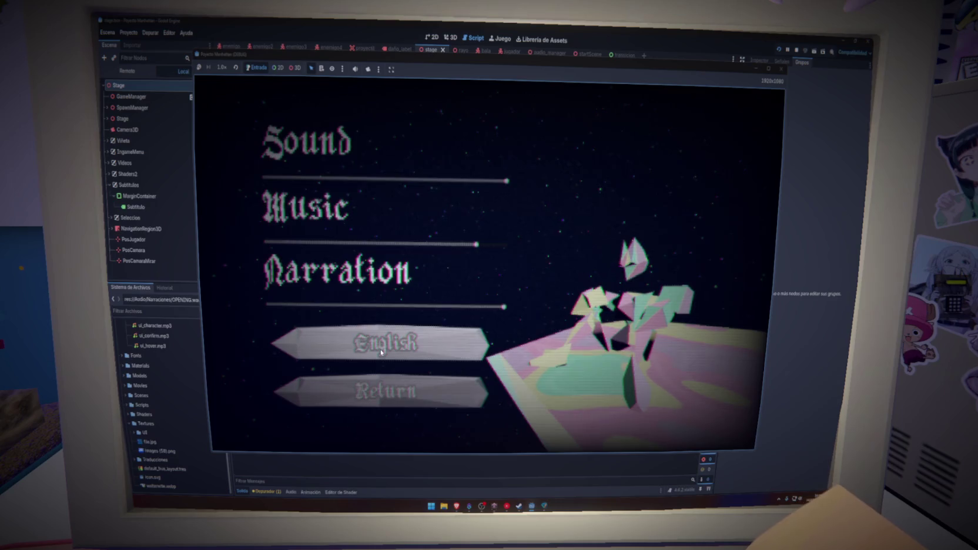
{"action": "left_click", "coordinate": [381, 351]}
{"action": "left_click", "coordinate": [380, 351]}
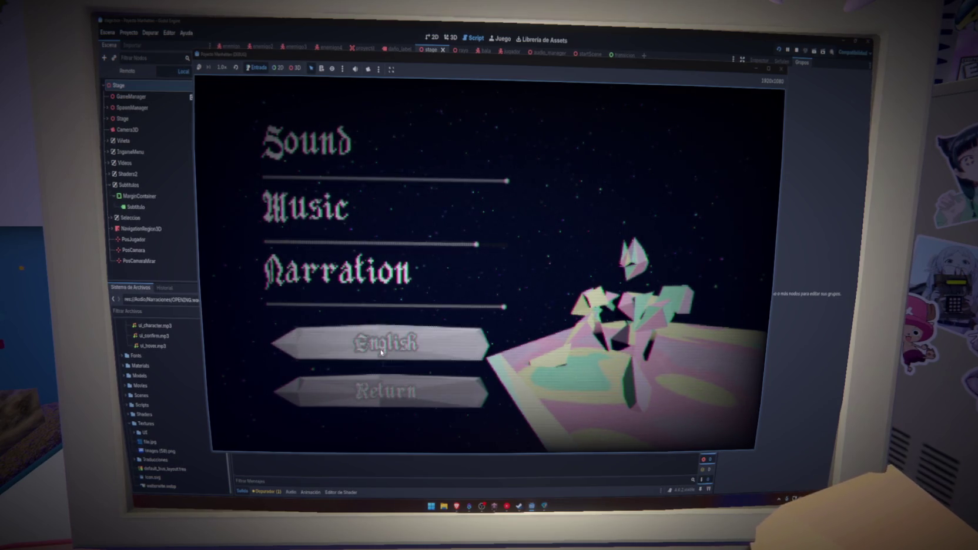
{"action": "key", "text": "F8"}
Add traducciones.cat.translation to Project Settings > Localization translations and run the game again.
{"action": "left_click", "coordinate": [128, 32]}
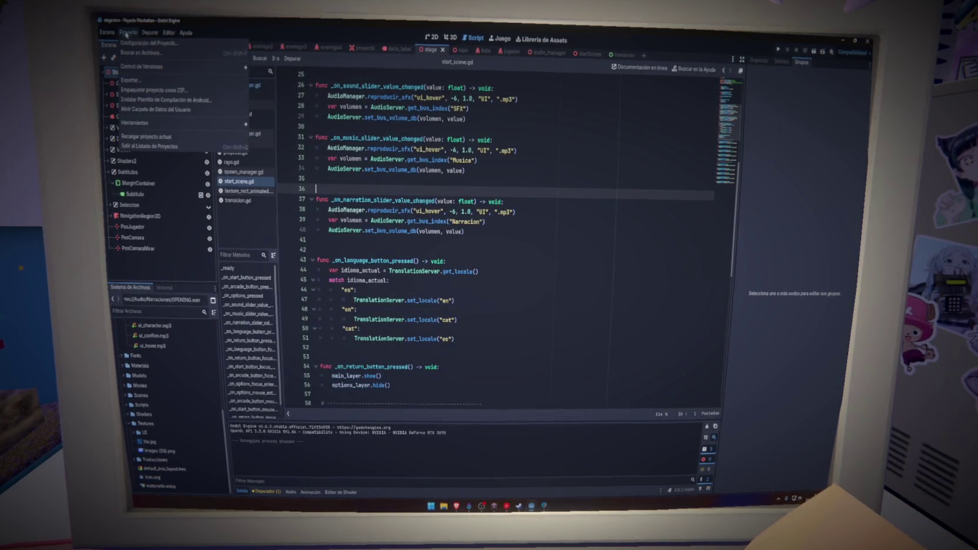
{"action": "left_click", "coordinate": [141, 44]}
{"action": "left_click", "coordinate": [312, 124]}
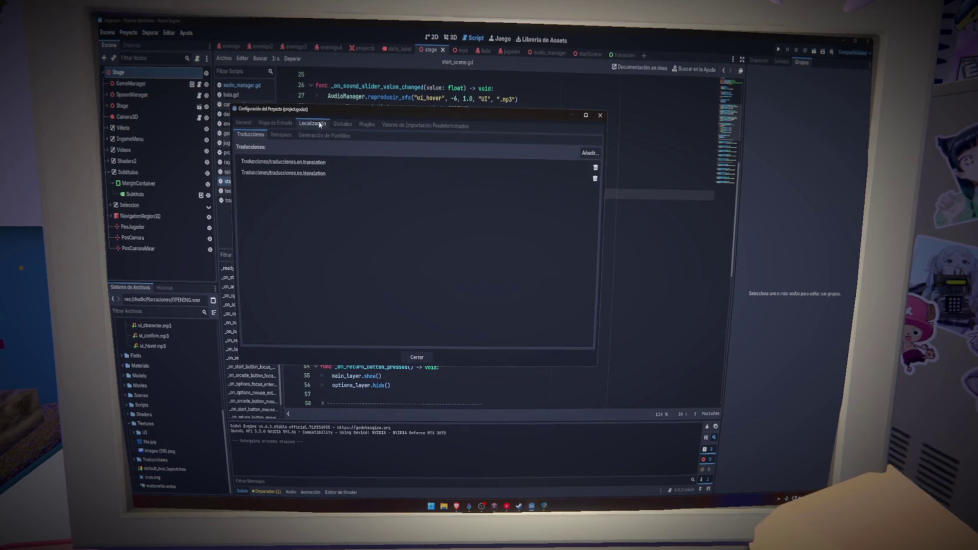
{"action": "left_click", "coordinate": [589, 153]}
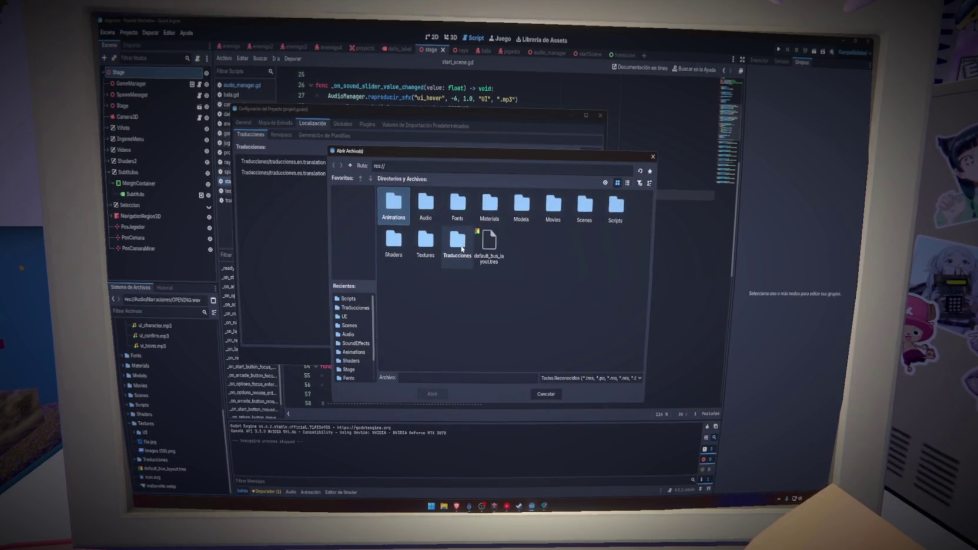
{"action": "double_click", "coordinate": [460, 248]}
{"action": "left_click", "coordinate": [436, 394]}
{"action": "left_click", "coordinate": [416, 358]}
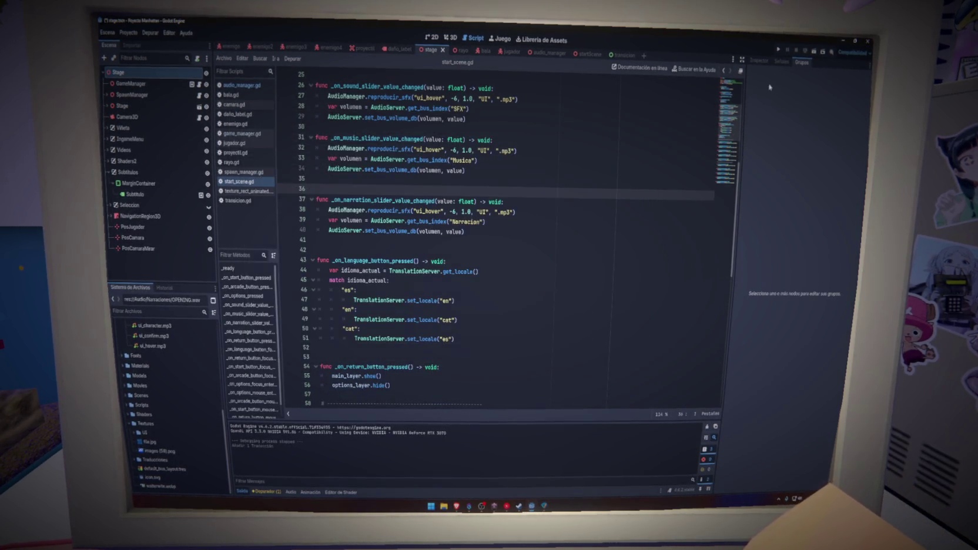
{"action": "left_click", "coordinate": [778, 51]}
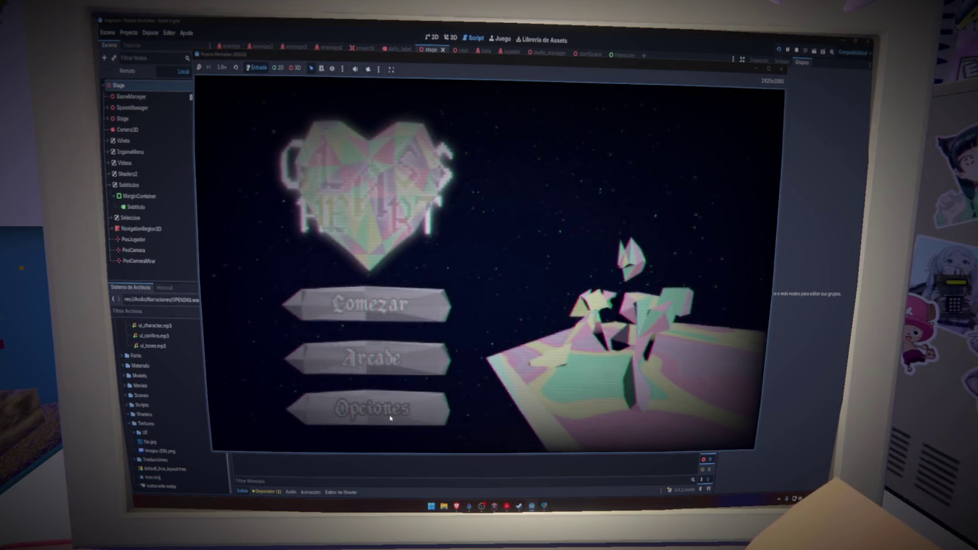
Cycle the game's language from English to Català, return to the title menu and start a new game.
{"action": "left_click", "coordinate": [390, 418]}
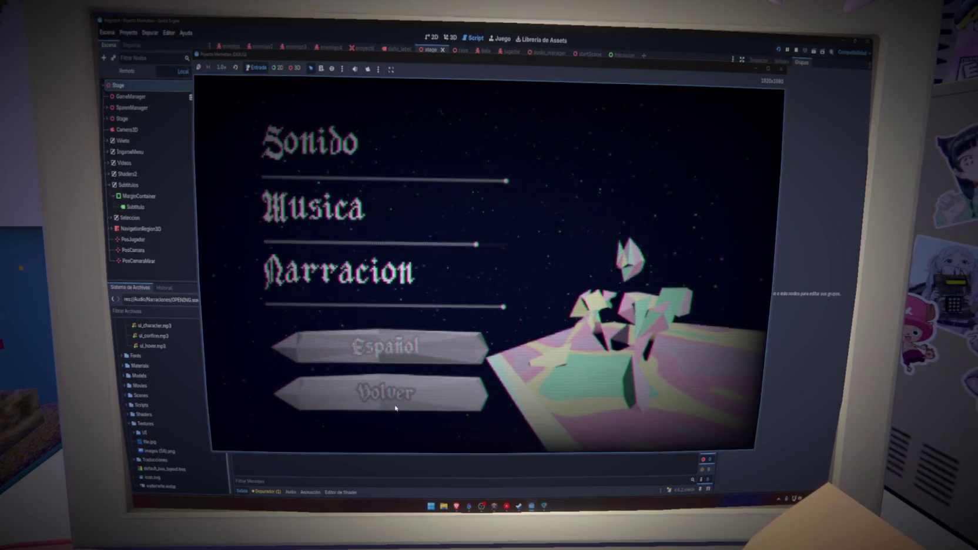
{"action": "left_click", "coordinate": [383, 351]}
{"action": "left_click", "coordinate": [383, 352]}
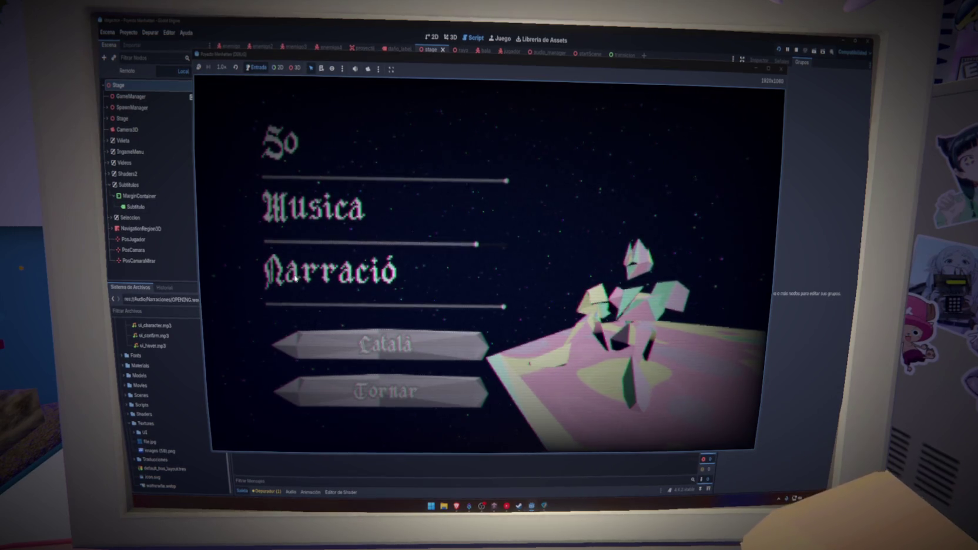
{"action": "left_click", "coordinate": [382, 403]}
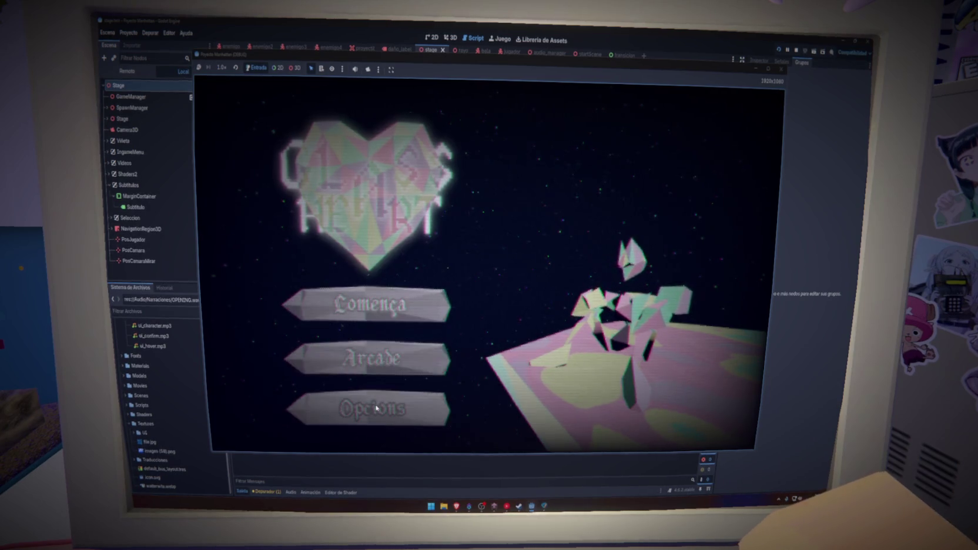
{"action": "left_click", "coordinate": [370, 306]}
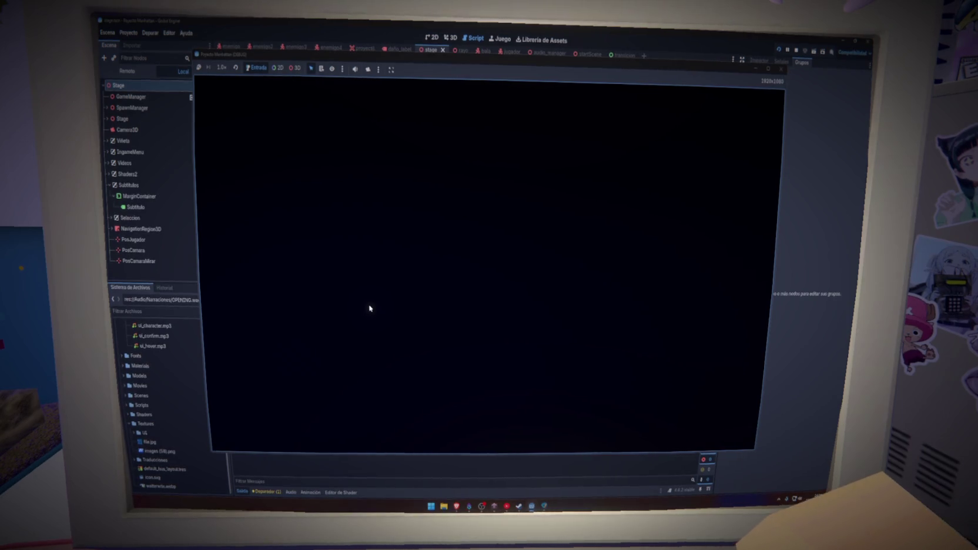
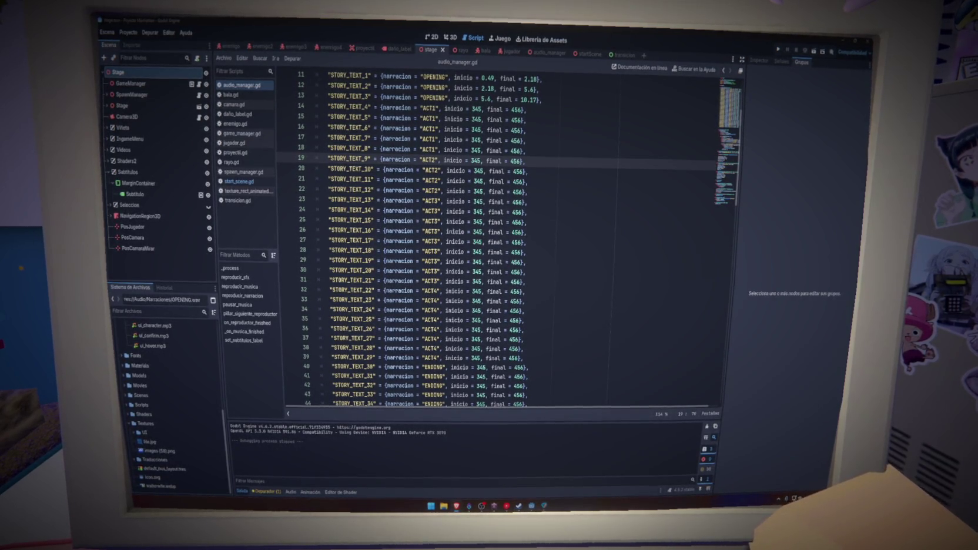
Review the ends of lines 32–34 and save the project.
{"action": "left_click", "coordinate": [539, 320]}
{"action": "left_click", "coordinate": [525, 291]}
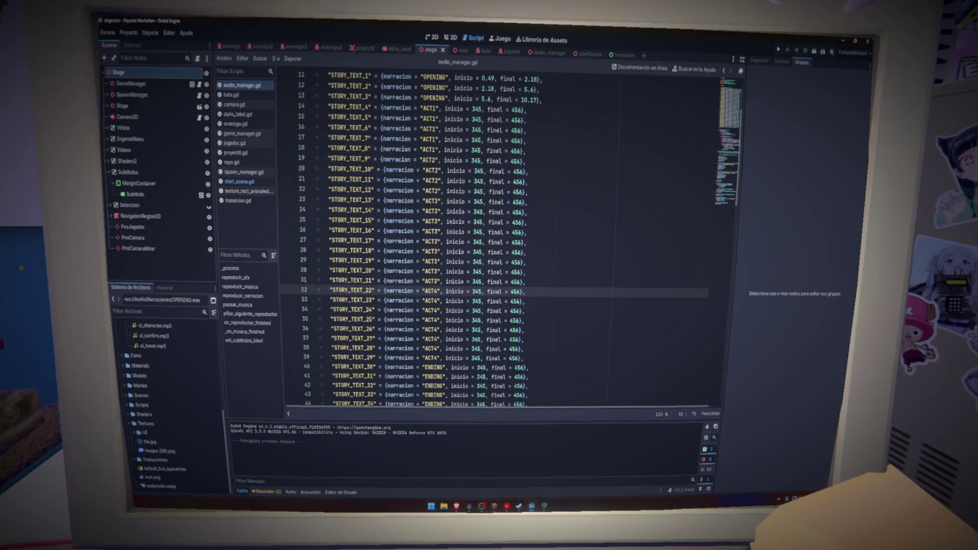
{"action": "left_click", "coordinate": [607, 310]}
{"action": "key", "text": "ctrl+s"}
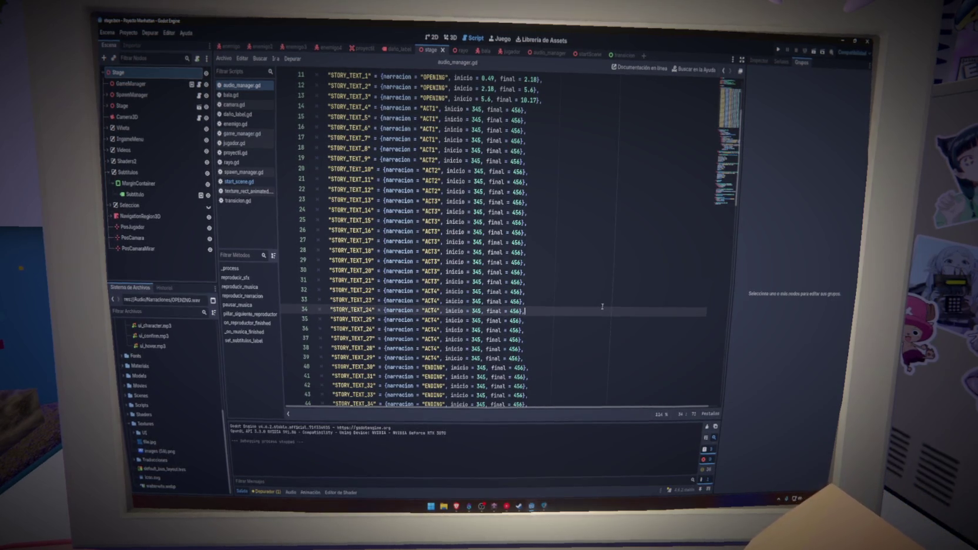
Return to the ACT1 placeholder 345 on line 14 and show ACT1.wav's audio preview.
{"action": "scroll", "coordinate": [585, 314], "scroll_direction": "up", "scroll_amount": 3}
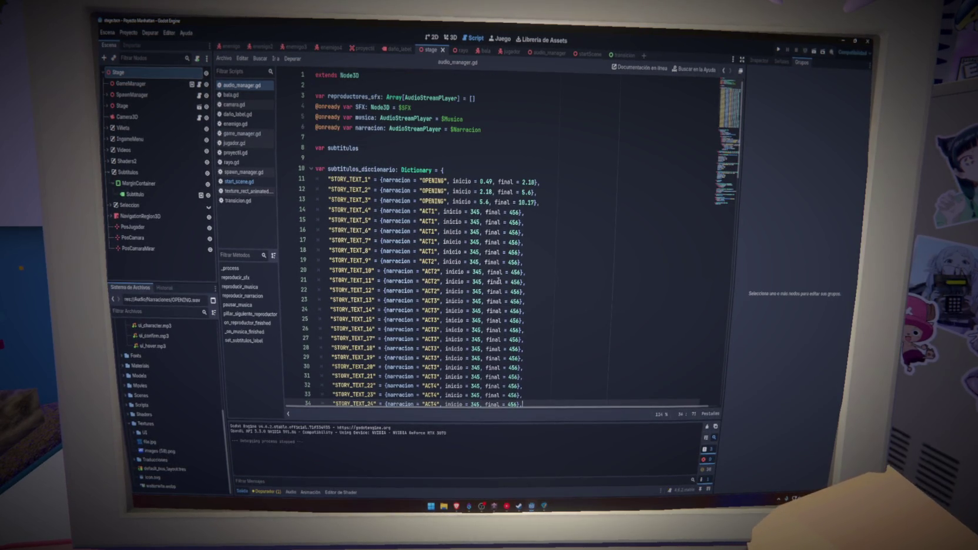
{"action": "left_click", "coordinate": [535, 212]}
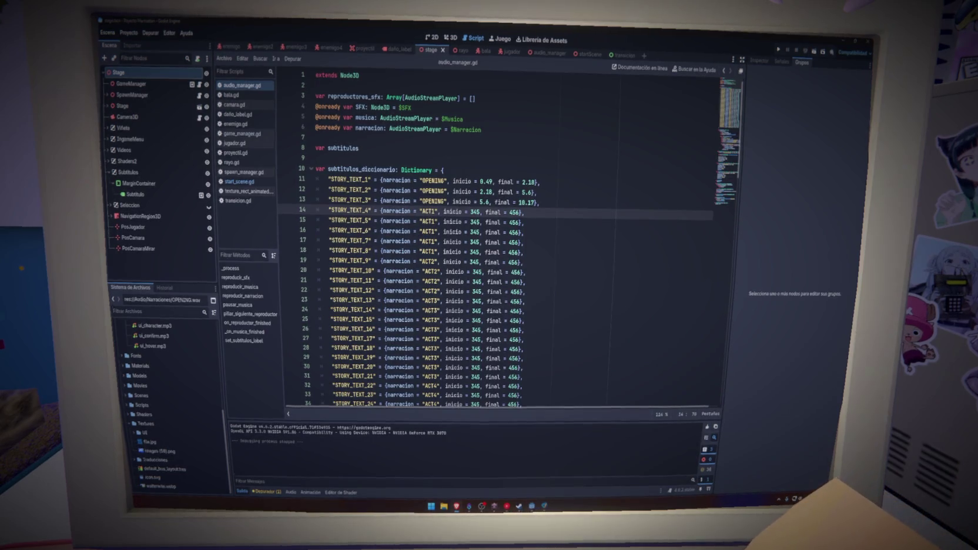
{"action": "left_click", "coordinate": [584, 241]}
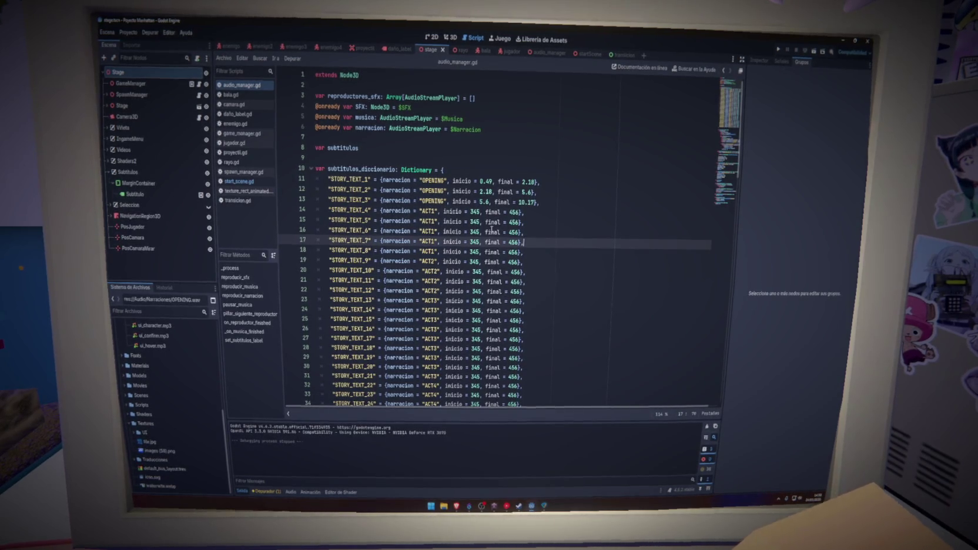
{"action": "double_click", "coordinate": [475, 211]}
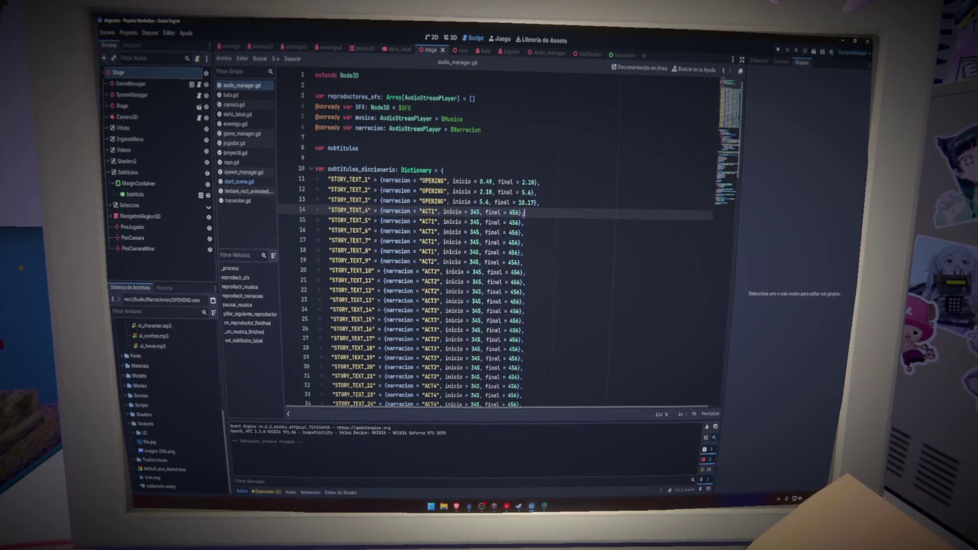
{"action": "double_click", "coordinate": [475, 212]}
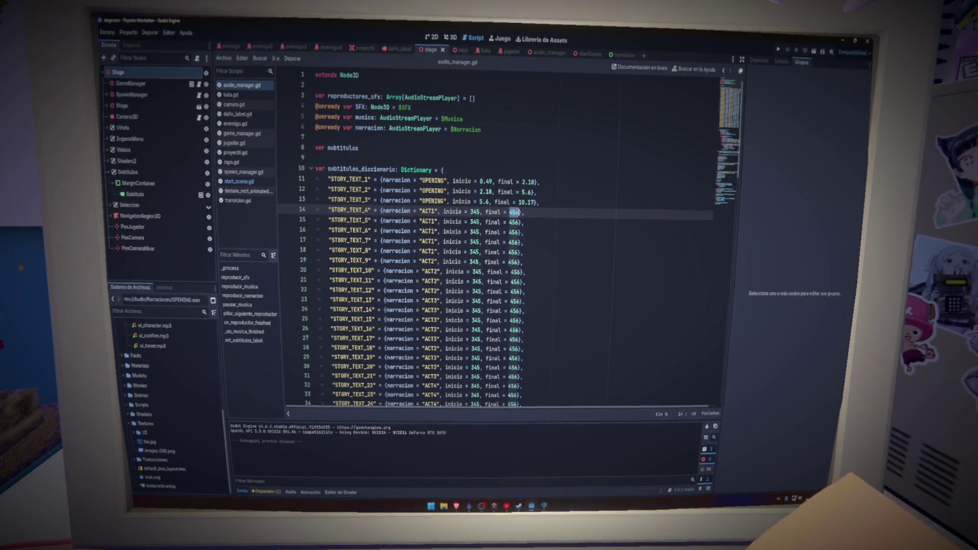
{"action": "left_click", "coordinate": [473, 211]}
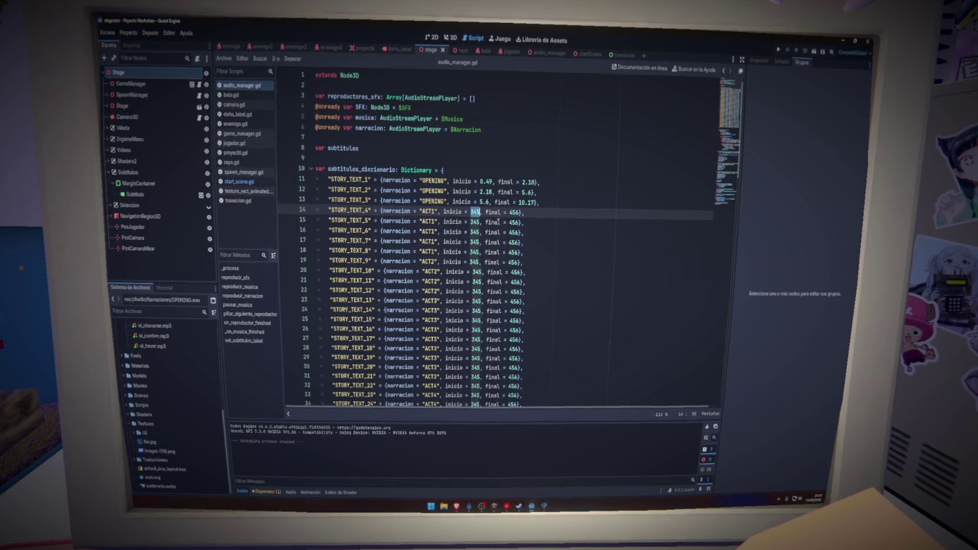
{"action": "scroll", "coordinate": [180, 343], "scroll_direction": "up", "scroll_amount": 5}
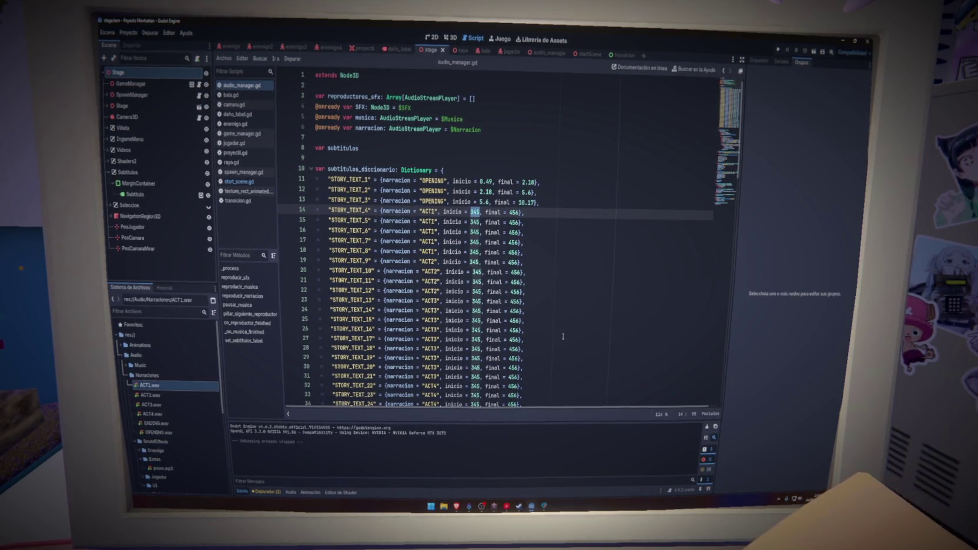
{"action": "left_click", "coordinate": [759, 60]}
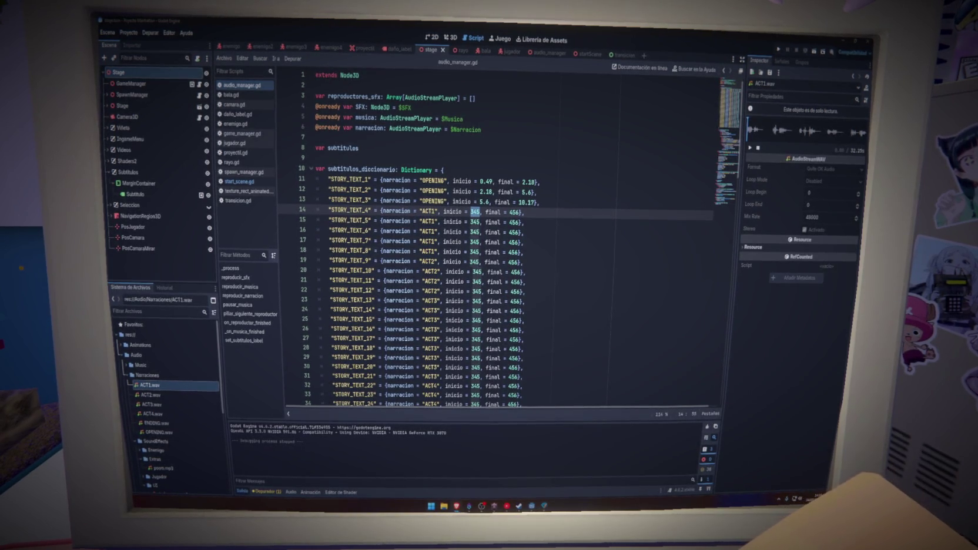
Play the ACT1.wav preview and set STORY_TEXT_4's end time to 3.7.
{"action": "left_click", "coordinate": [750, 148]}
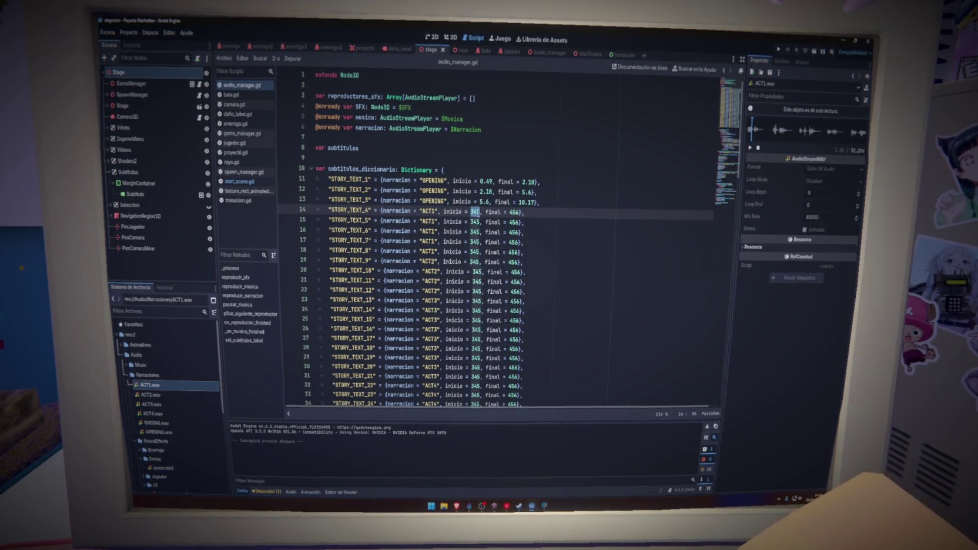
{"action": "type", "text": "0.0"}
{"action": "left_click", "coordinate": [534, 212]}
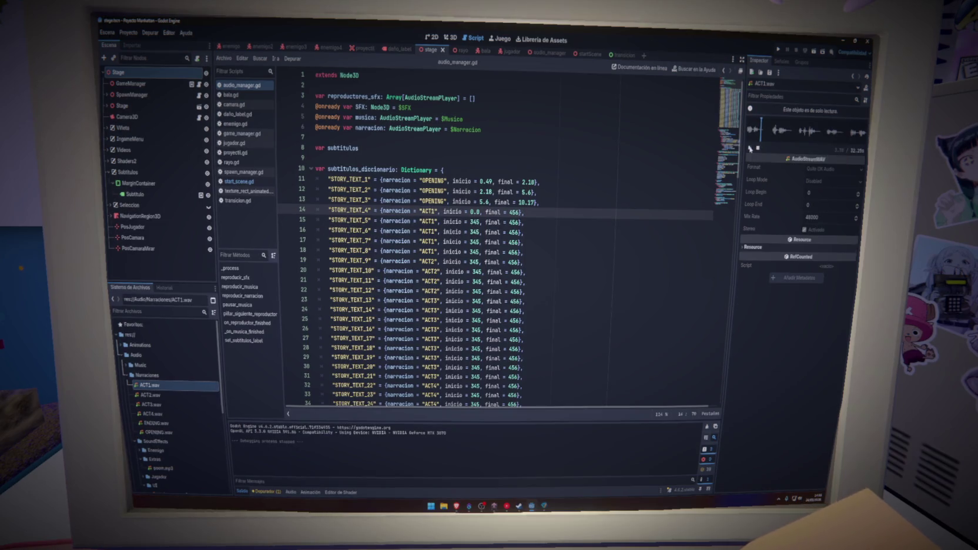
{"action": "key", "text": "Left"}
{"action": "key", "text": "Left"}
{"action": "key", "text": "BackSpace"}
{"action": "key", "text": "BackSpace"}
{"action": "key", "text": "BackSpace"}
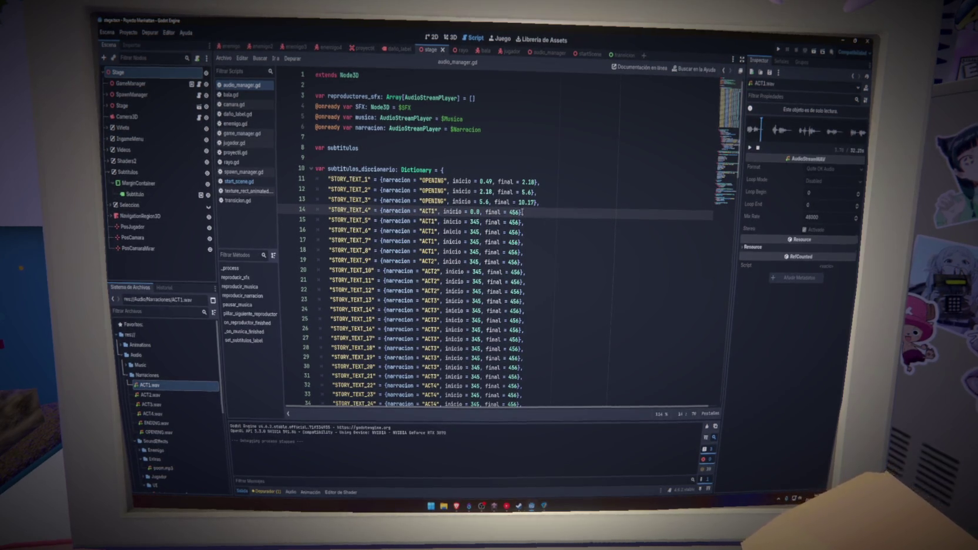
{"action": "type", "text": "3.7"}
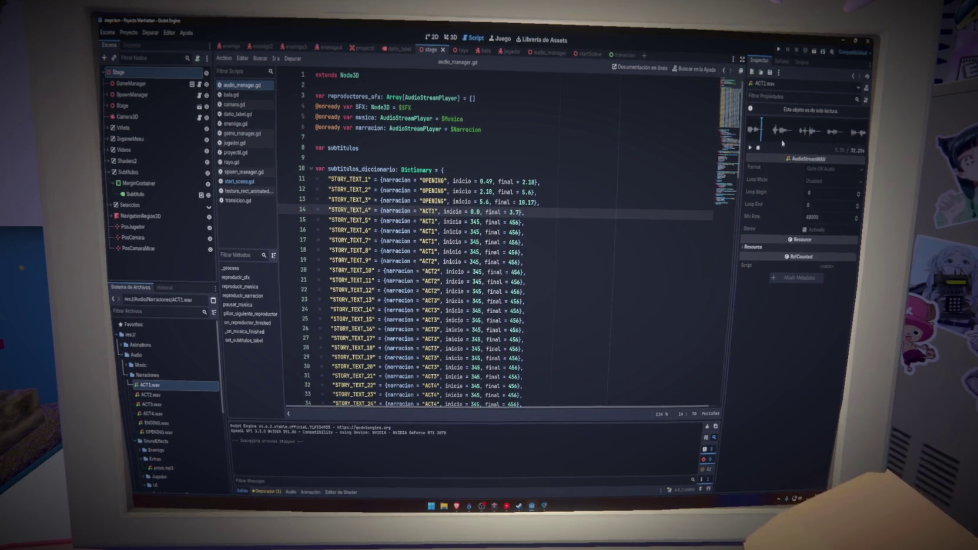
{"action": "left_click", "coordinate": [750, 149]}
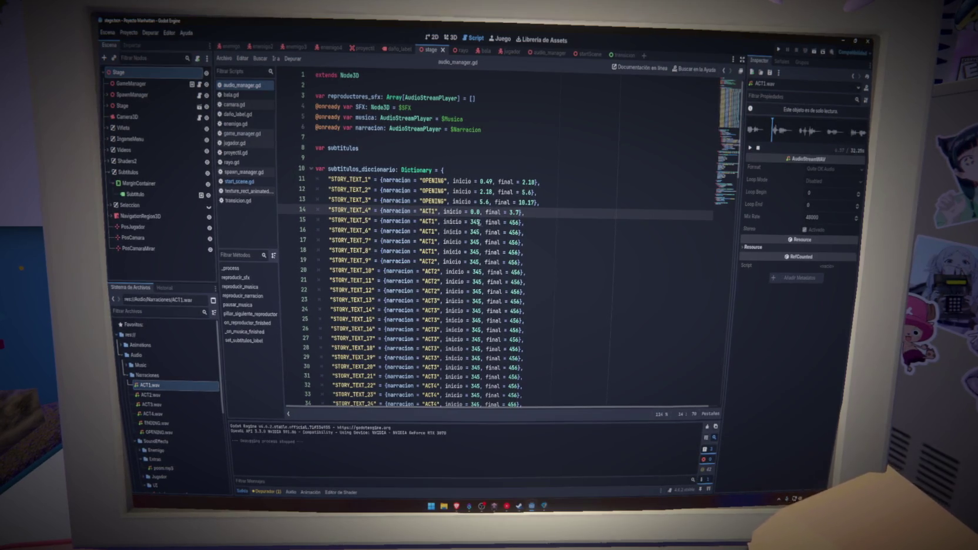
Time STORY_TEXT_5 from 6.57 to 11 and save the script.
{"action": "double_click", "coordinate": [473, 221]}
{"action": "type", "text": "6.57"}
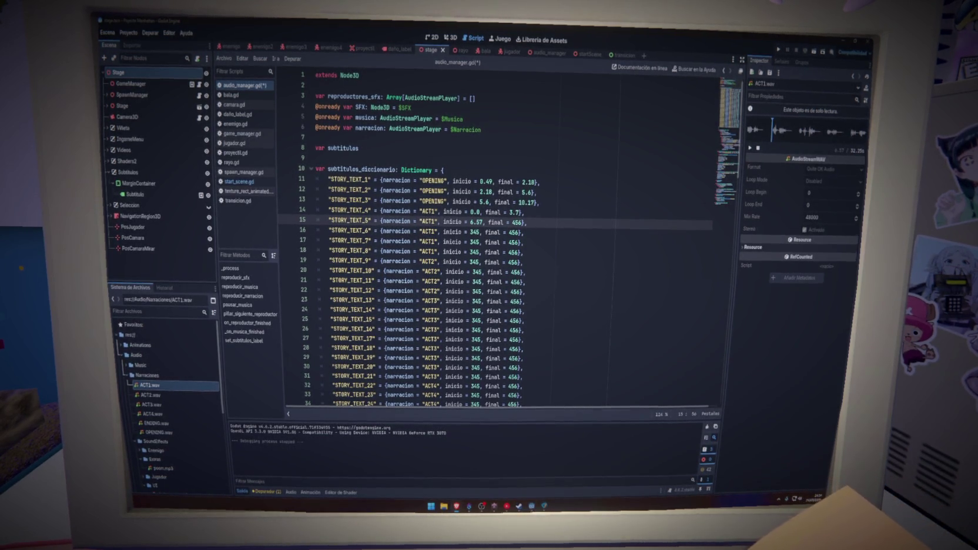
{"action": "left_click", "coordinate": [750, 148]}
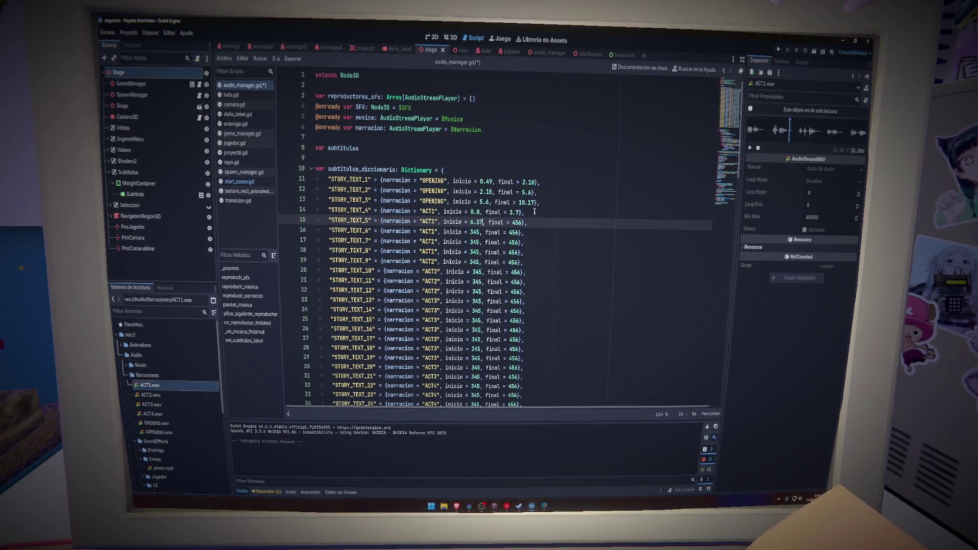
{"action": "double_click", "coordinate": [516, 222]}
{"action": "type", "text": "11"}
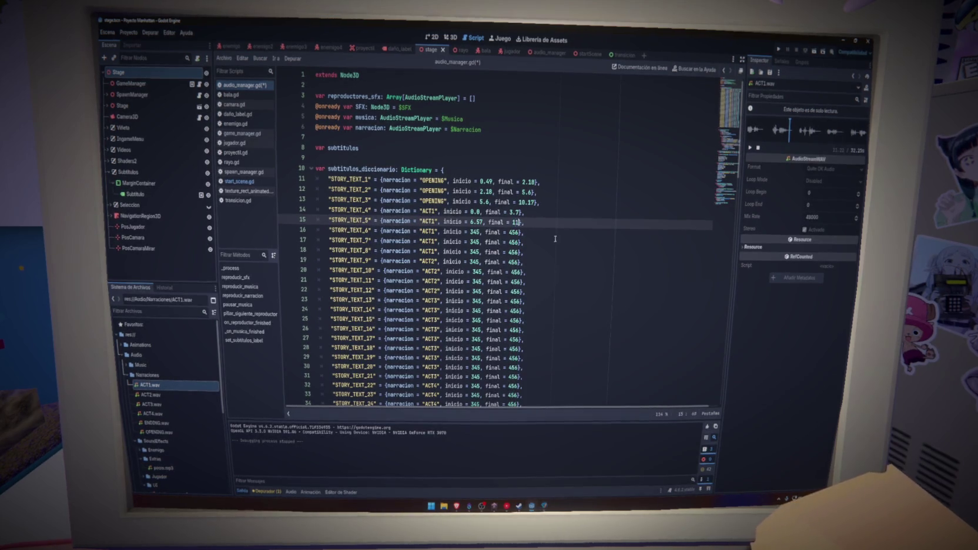
{"action": "key", "text": "ctrl+s"}
{"action": "double_click", "coordinate": [474, 232]}
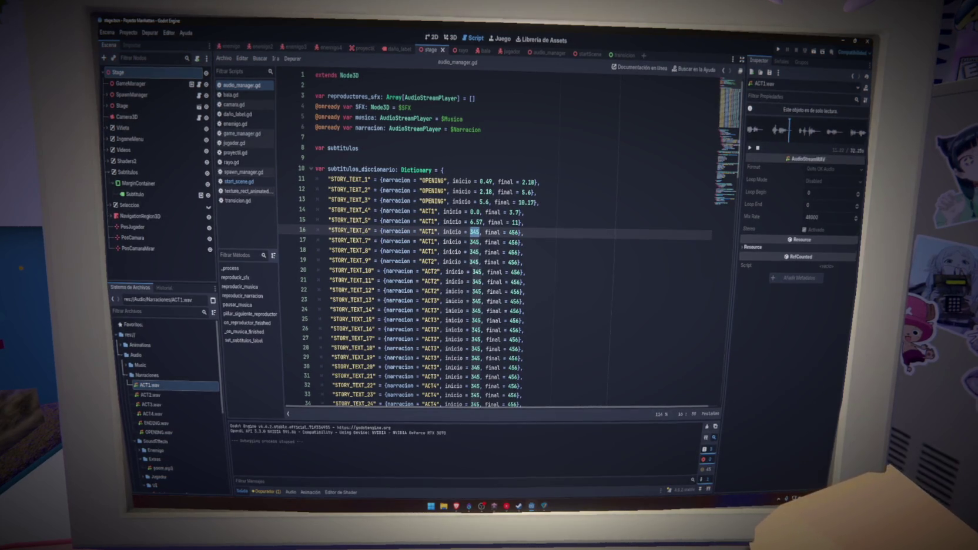
Scrub the ACT1.wav preview to time STORY_TEXT_6 on line 16 at 13.68–18.86.
{"action": "left_click", "coordinate": [750, 148]}
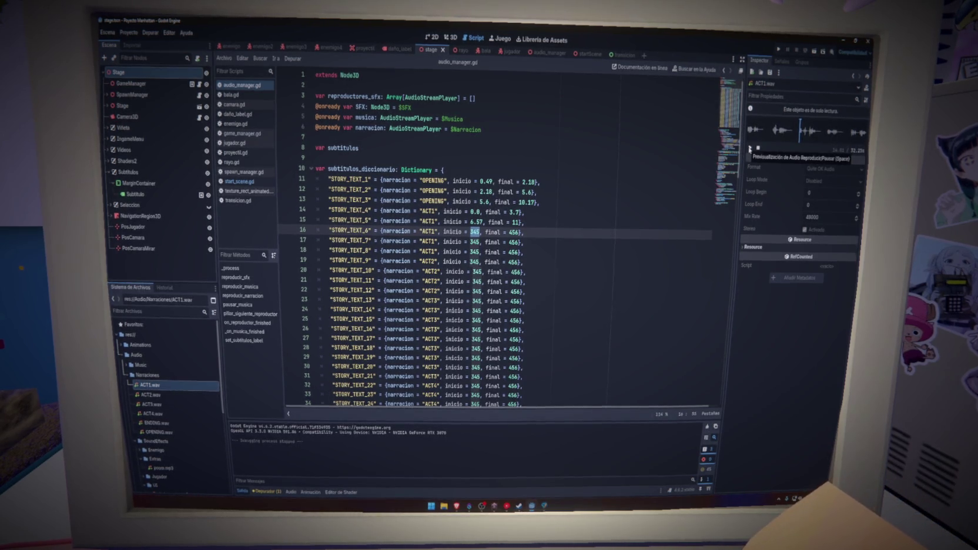
{"action": "left_click", "coordinate": [798, 135]}
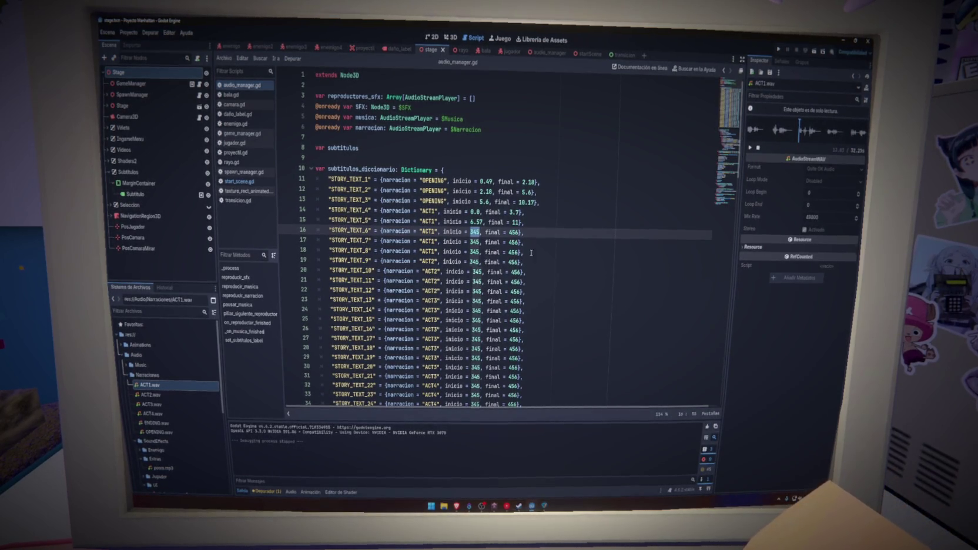
{"action": "type", "text": "1"}
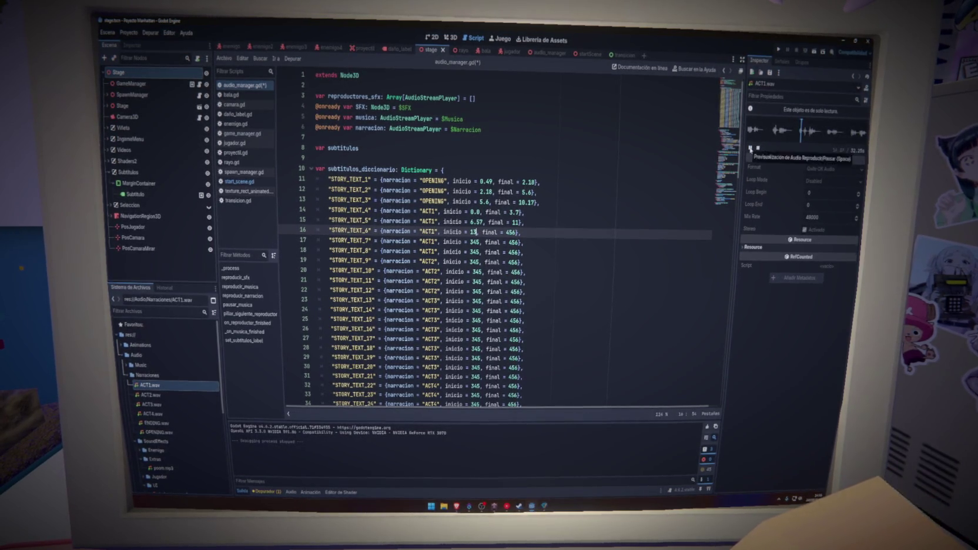
{"action": "left_click", "coordinate": [798, 135]}
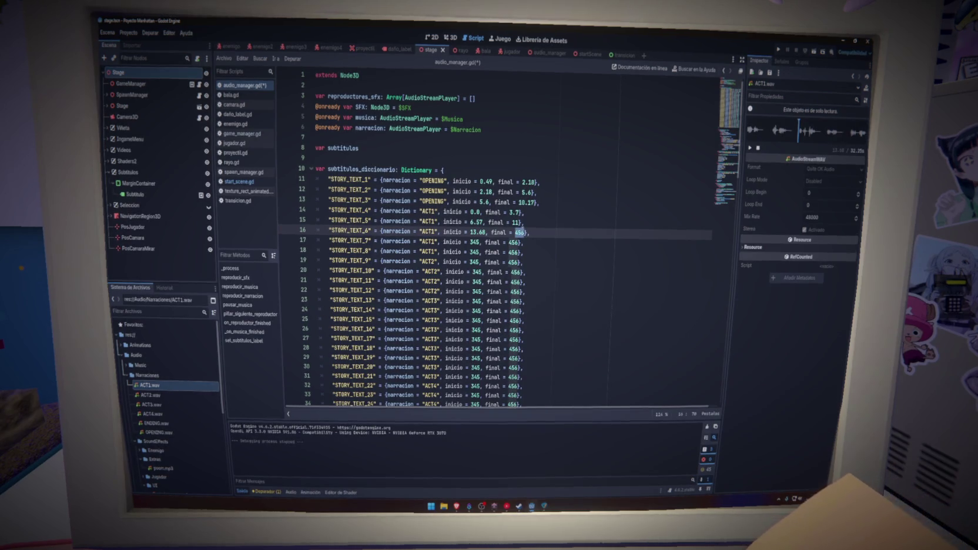
{"action": "key", "text": "BackSpace"}
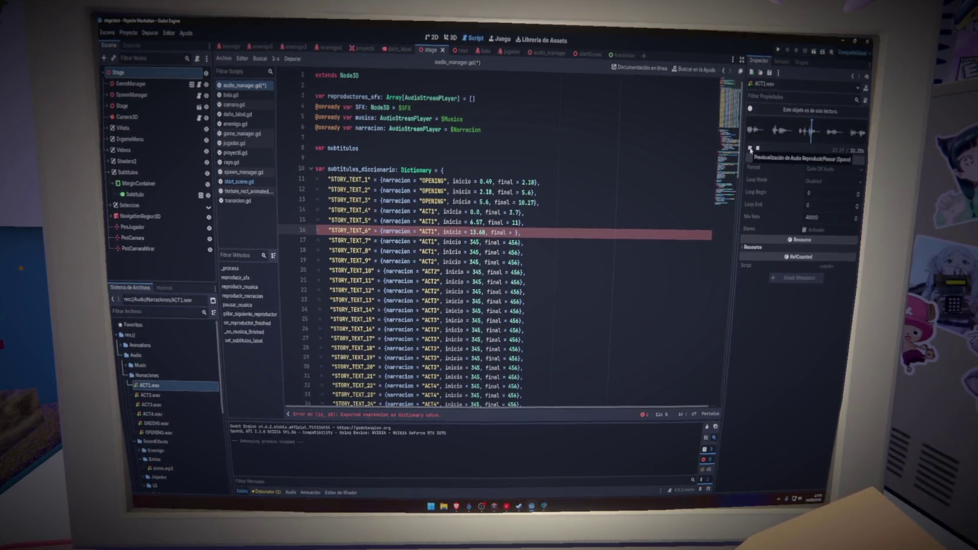
{"action": "left_click", "coordinate": [750, 149]}
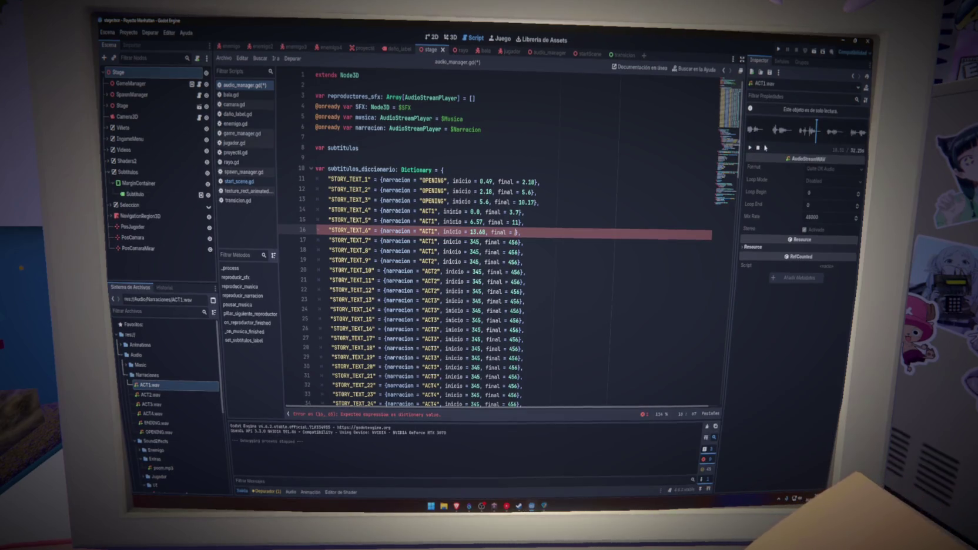
{"action": "left_click", "coordinate": [750, 149]}
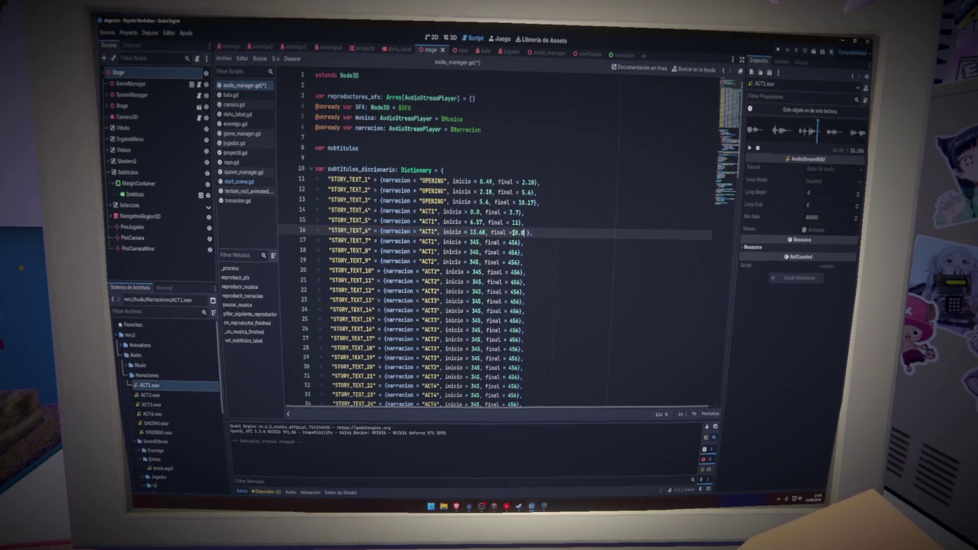
{"action": "type", "text": "6"}
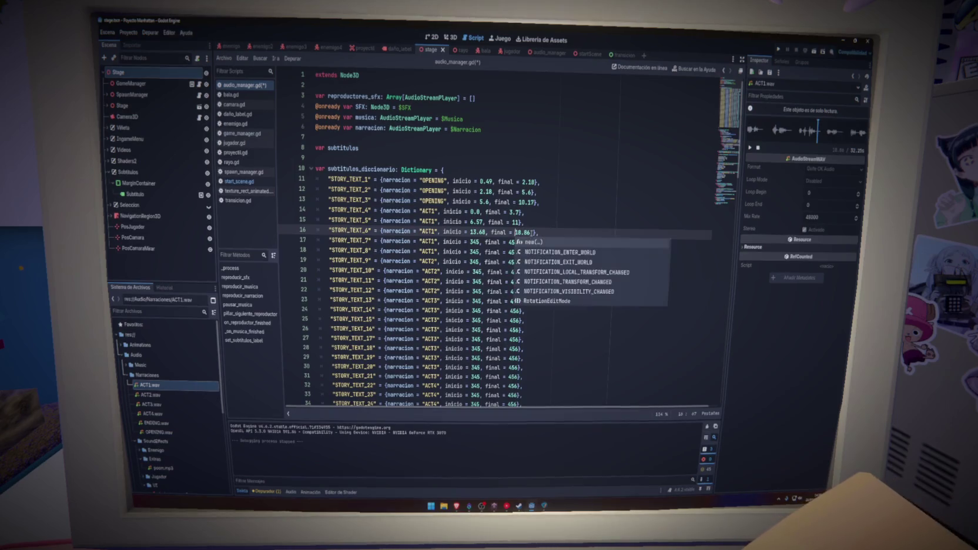
{"action": "left_click", "coordinate": [549, 231]}
{"action": "left_click", "coordinate": [539, 224]}
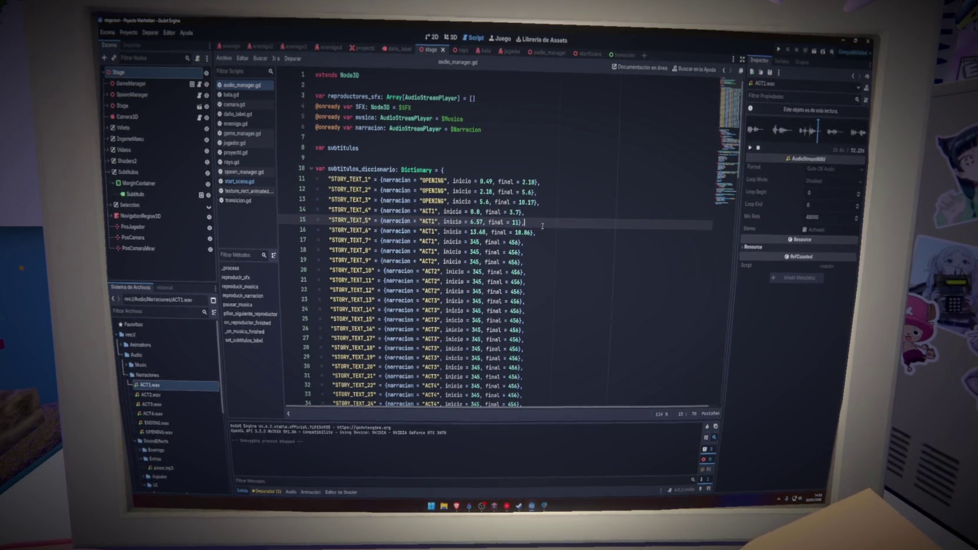
{"action": "left_click", "coordinate": [798, 130]}
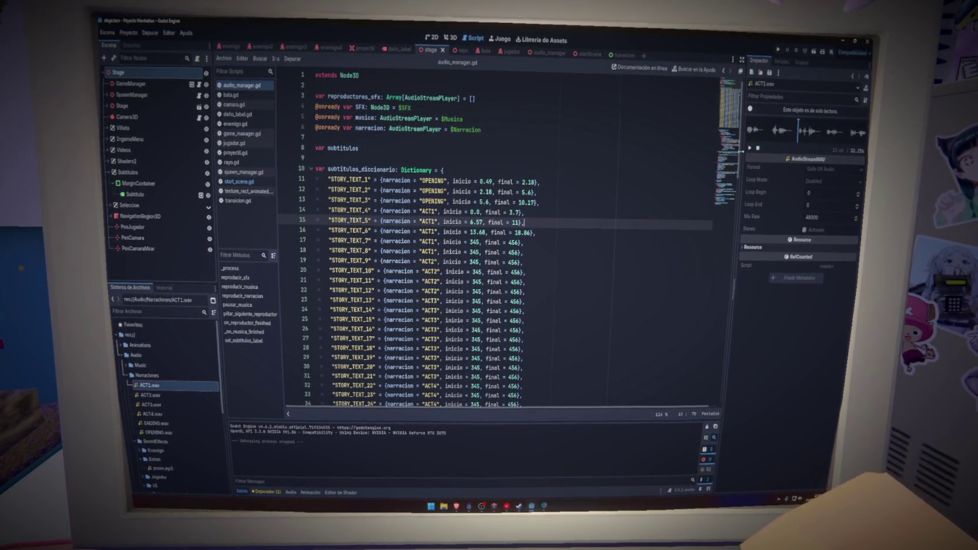
Time STORY_TEXT_7 on line 17 from 21.32 to 24.87.
{"action": "left_click", "coordinate": [748, 148]}
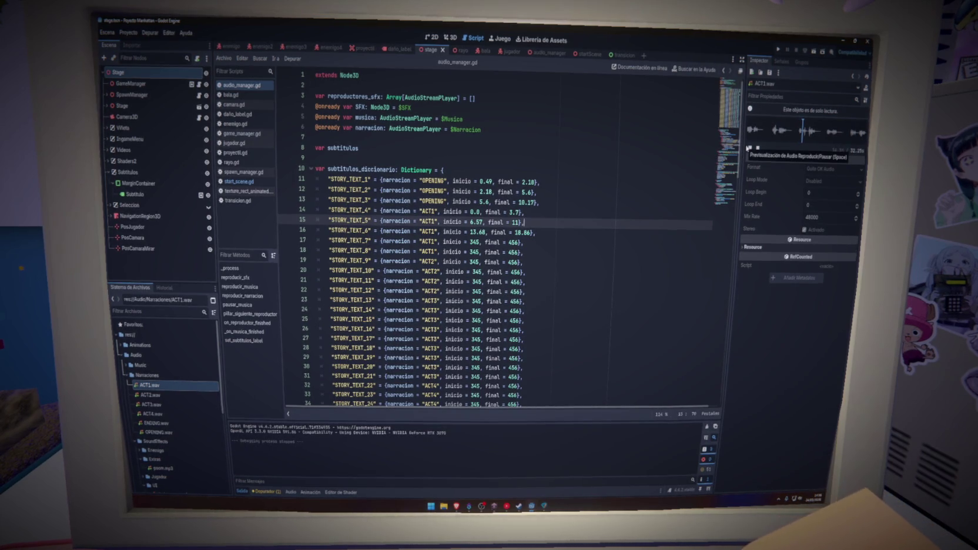
{"action": "left_click", "coordinate": [572, 234]}
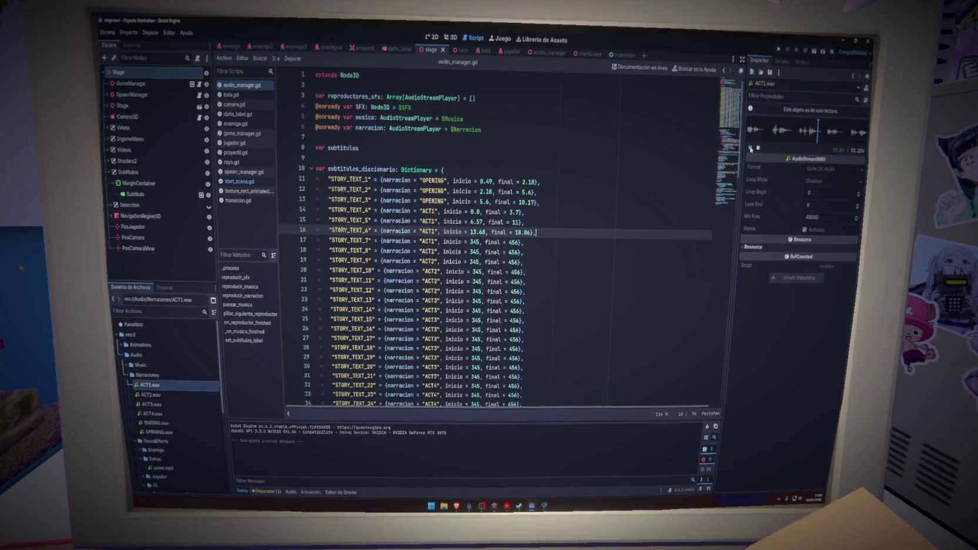
{"action": "left_click", "coordinate": [365, 241]}
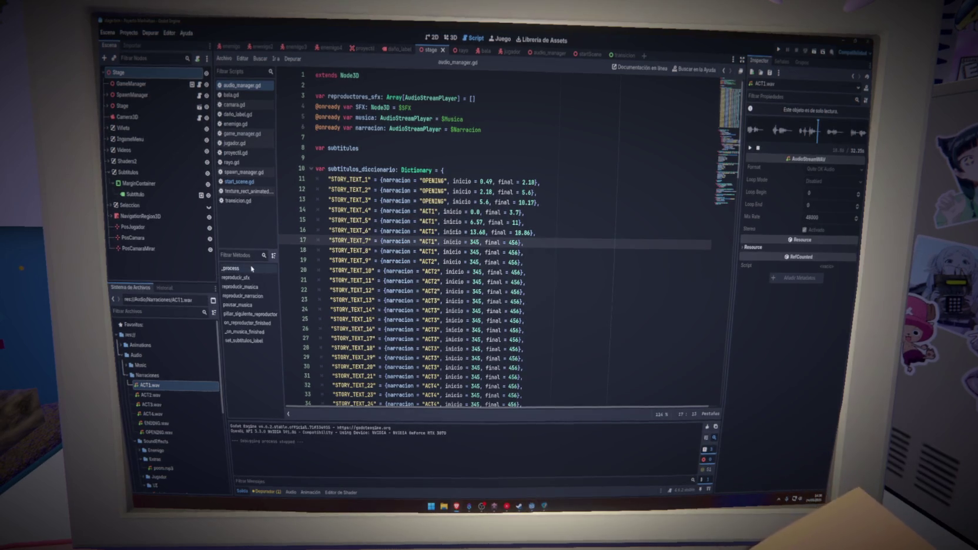
{"action": "left_click", "coordinate": [749, 149]}
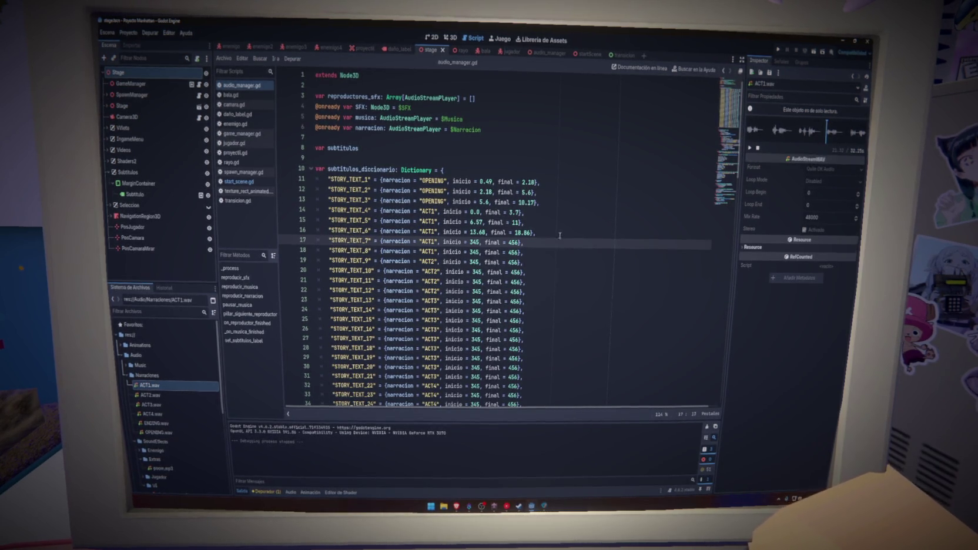
{"action": "double_click", "coordinate": [473, 241]}
{"action": "type", "text": "21.32"}
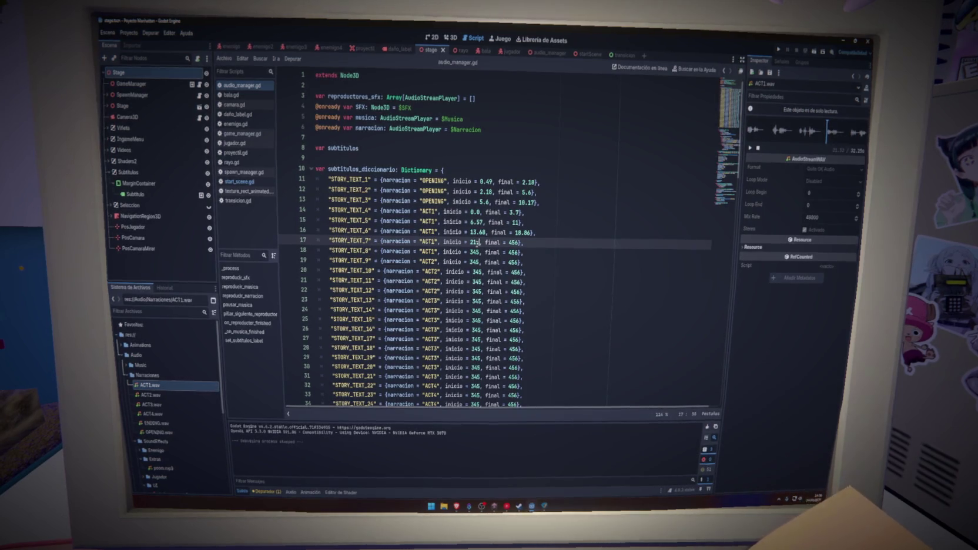
{"action": "key", "text": "End"}
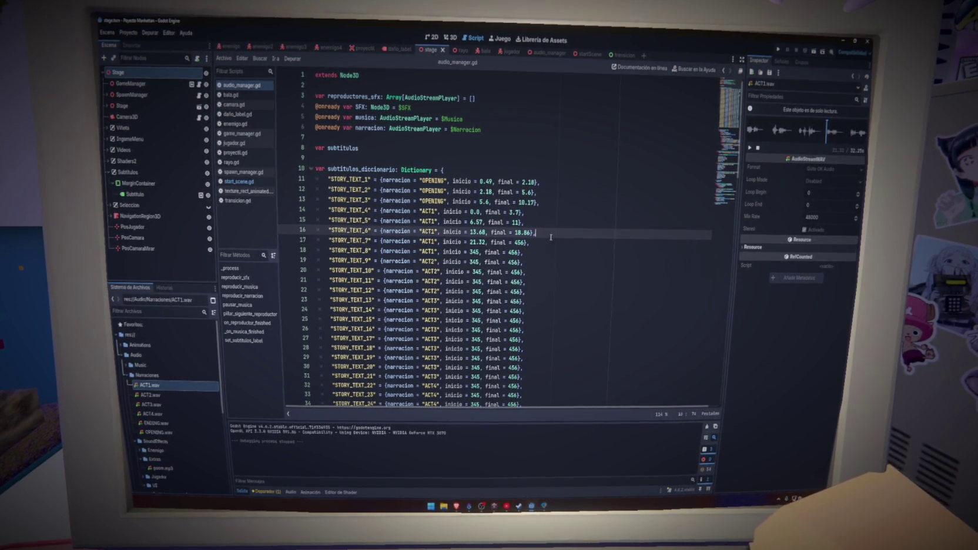
{"action": "left_click", "coordinate": [750, 148]}
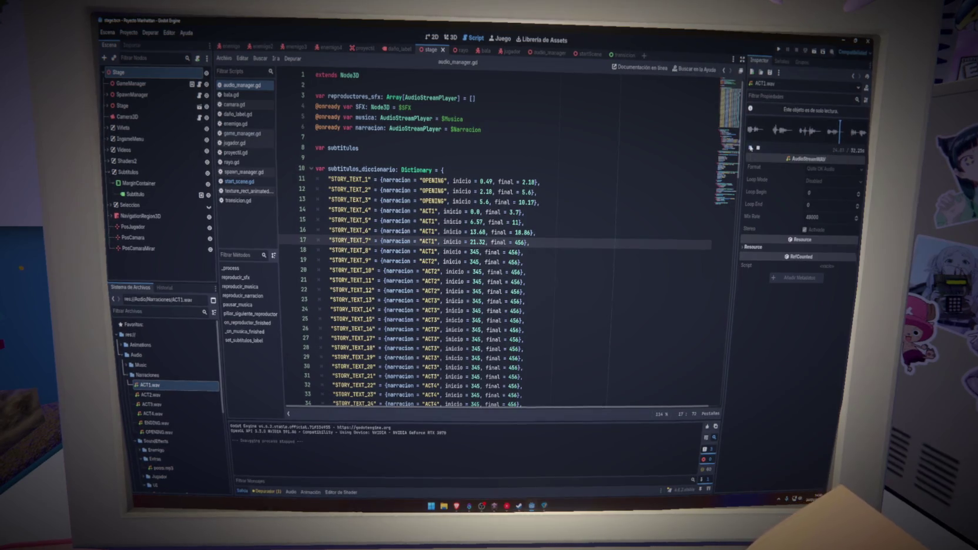
{"action": "double_click", "coordinate": [519, 242]}
{"action": "type", "text": "24.87"}
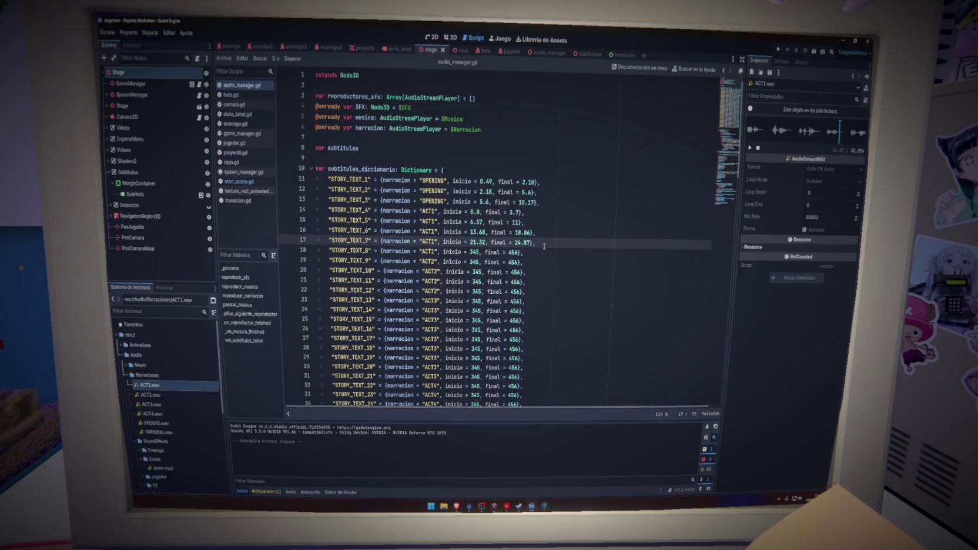
Time STORY_TEXT_8 on line 18 from 27.87 to 32.24 and save the script.
{"action": "left_click", "coordinate": [374, 250]}
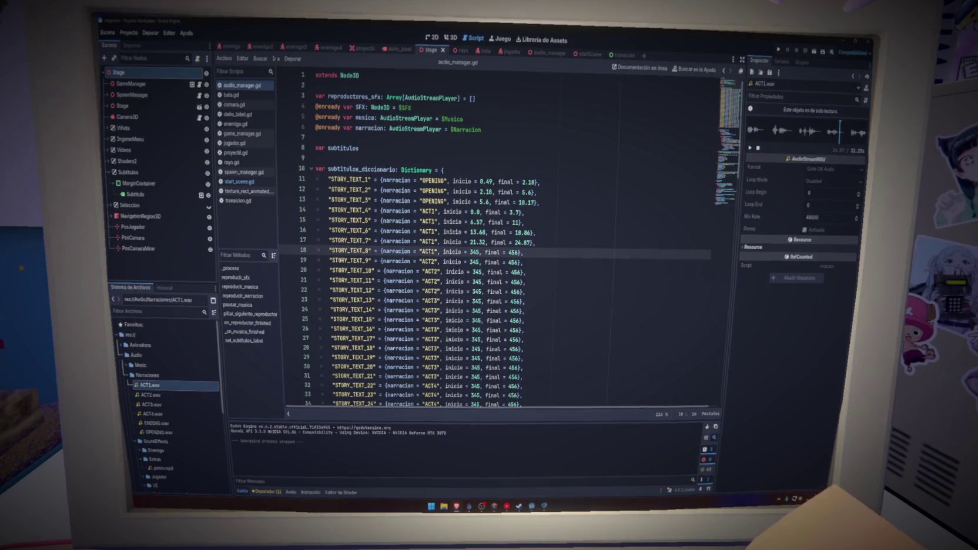
{"action": "left_click", "coordinate": [750, 148]}
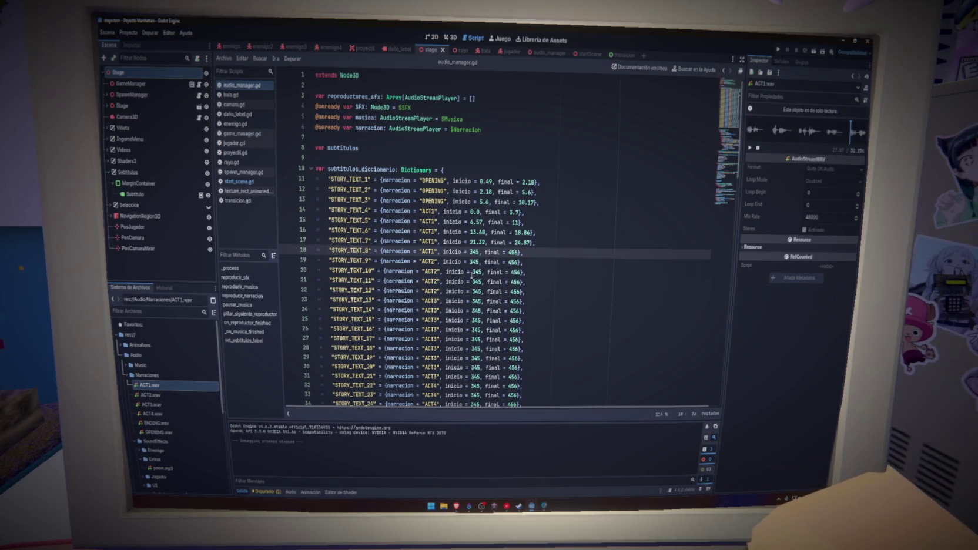
{"action": "double_click", "coordinate": [473, 251]}
{"action": "type", "text": "27"}
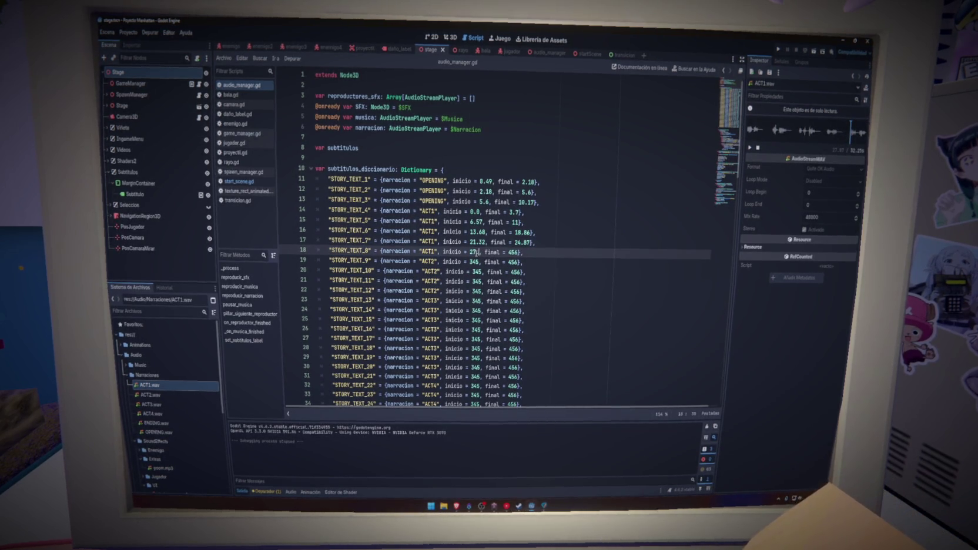
{"action": "type", "text": ".87"}
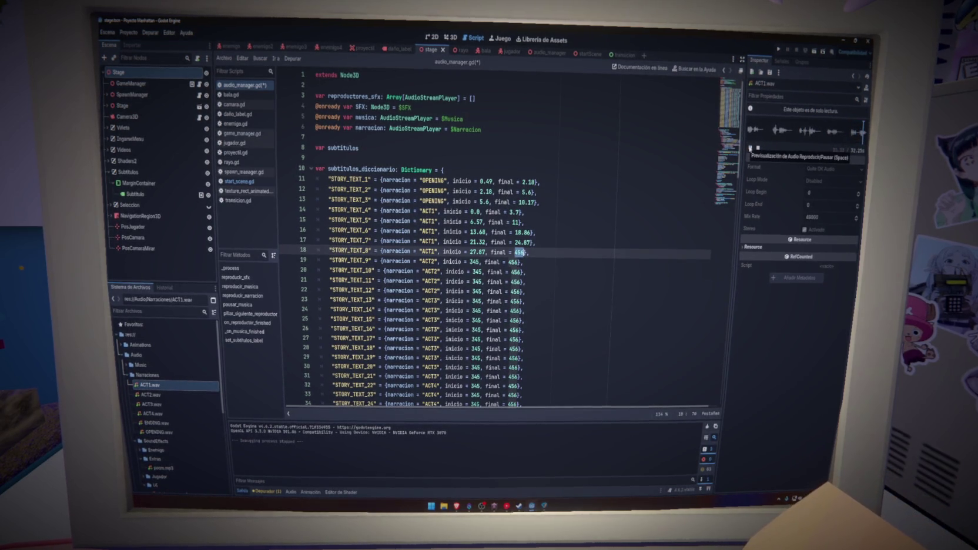
{"action": "left_click", "coordinate": [750, 148]}
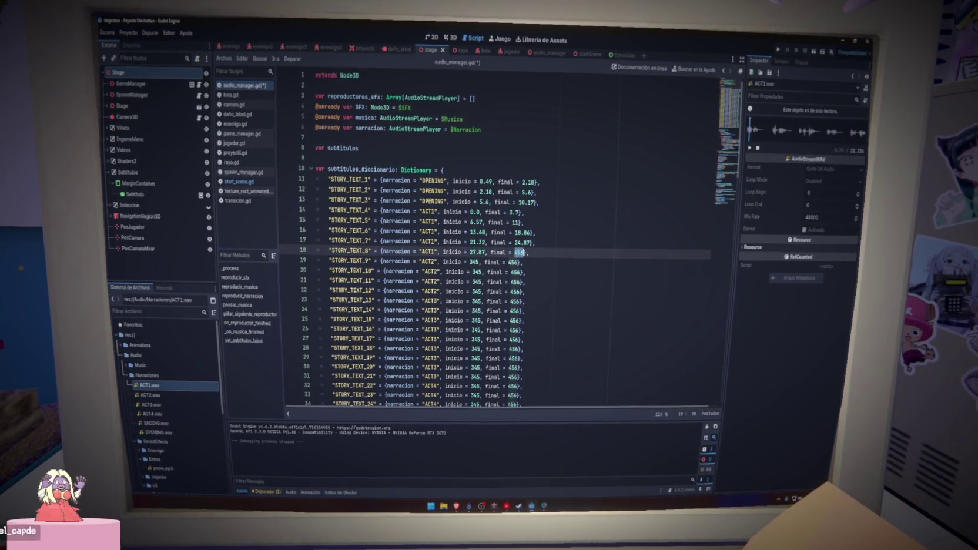
{"action": "type", "text": "32.24"}
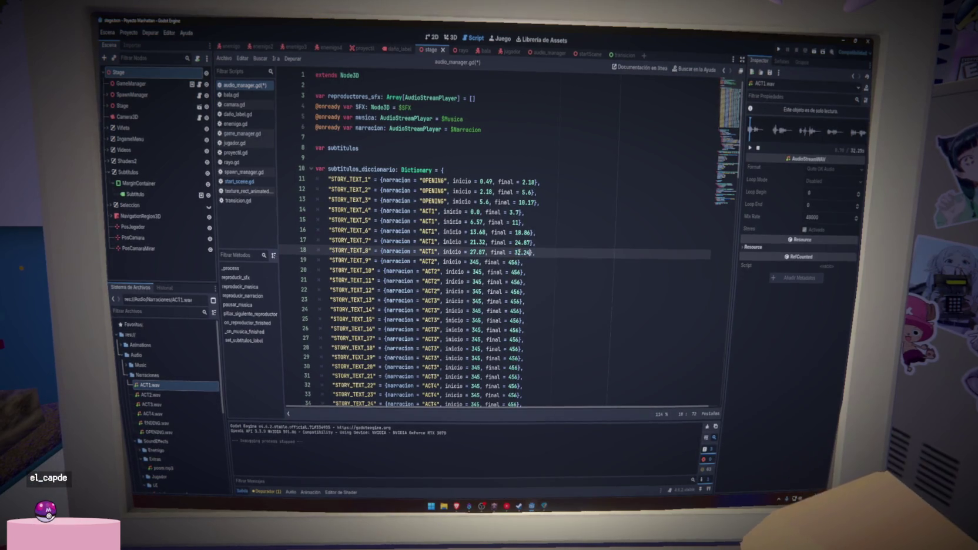
{"action": "key", "text": "ctrl+s"}
{"action": "left_click", "coordinate": [546, 242]}
{"action": "key", "text": "ctrl+s"}
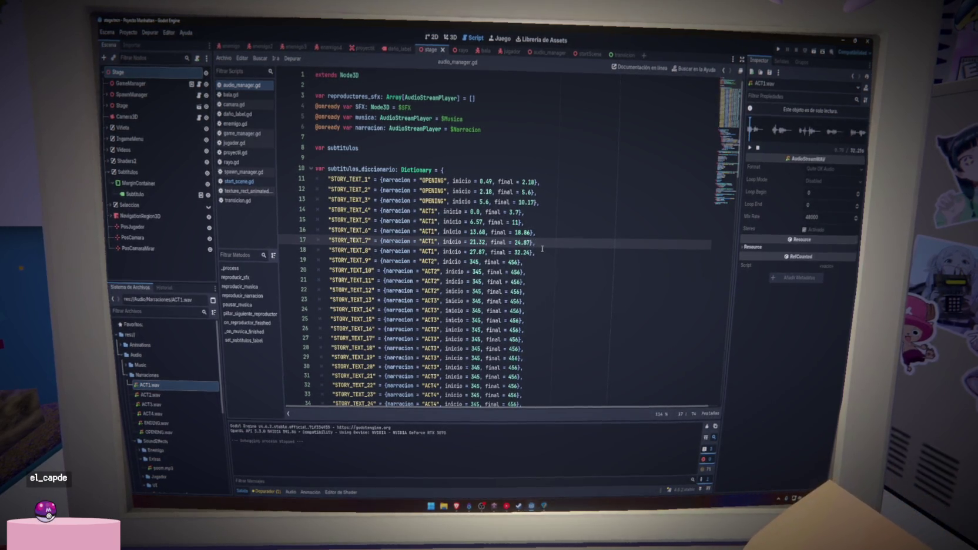
{"action": "key", "text": "Down"}
{"action": "key", "text": "Down"}
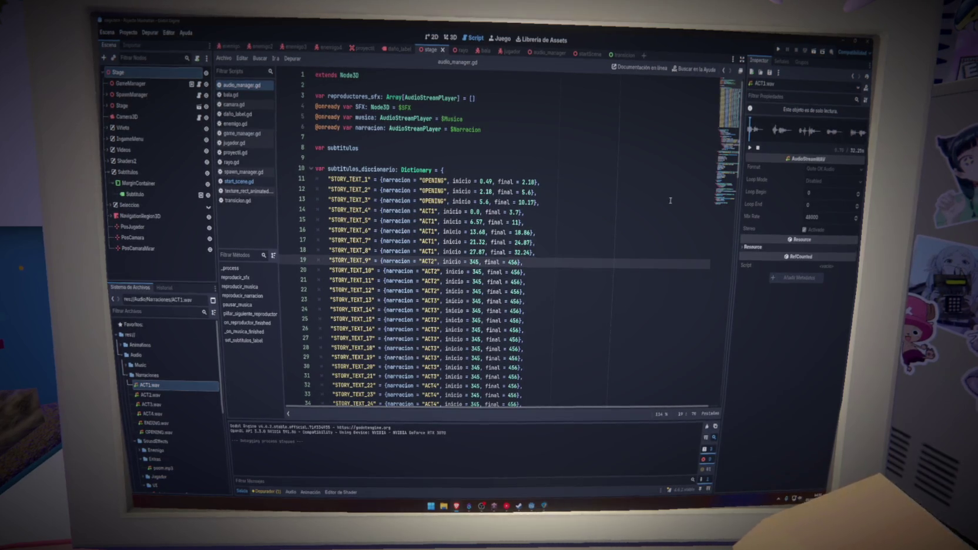
Load ACT2.wav for preview and time STORY_TEXT_9 from 0.6 to 10.41.
{"action": "left_click", "coordinate": [172, 396]}
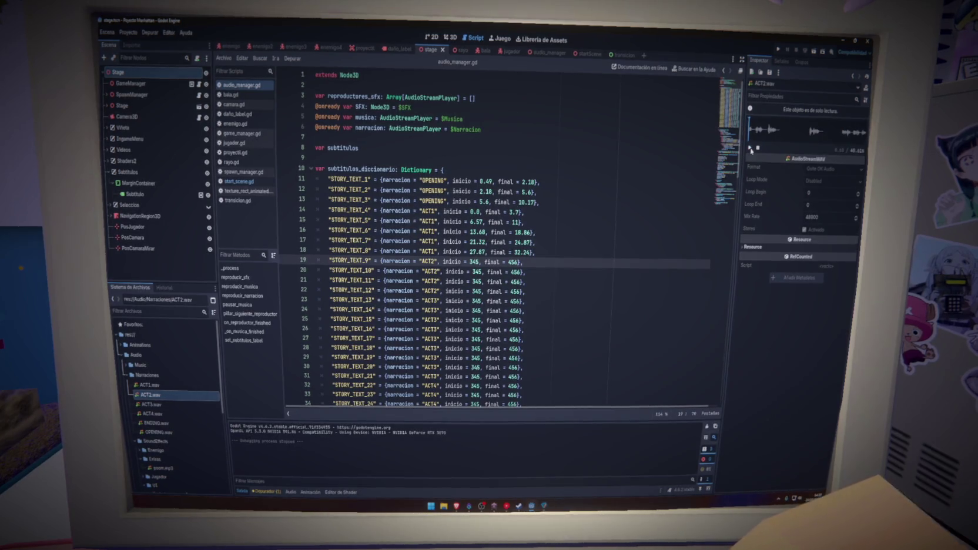
{"action": "double_click", "coordinate": [473, 261]}
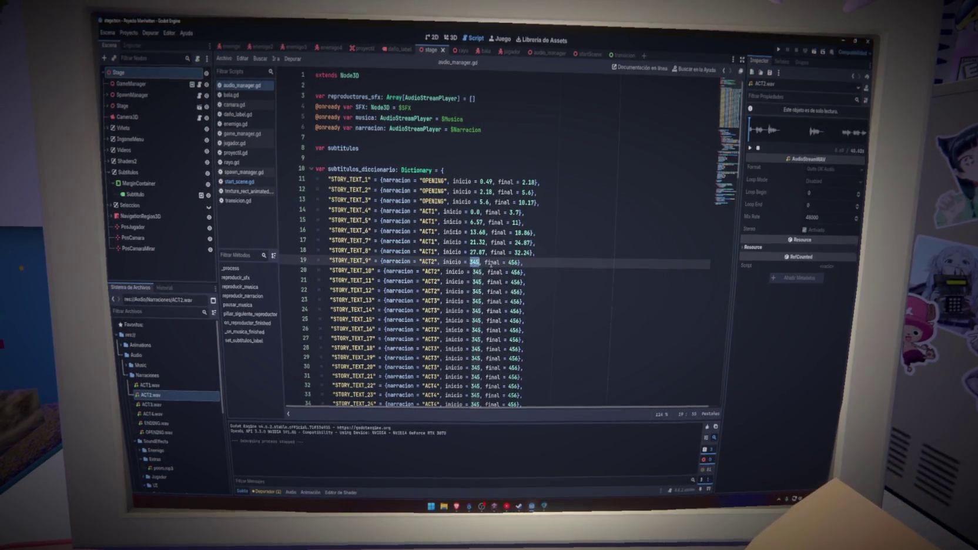
{"action": "type", "text": "0.6"}
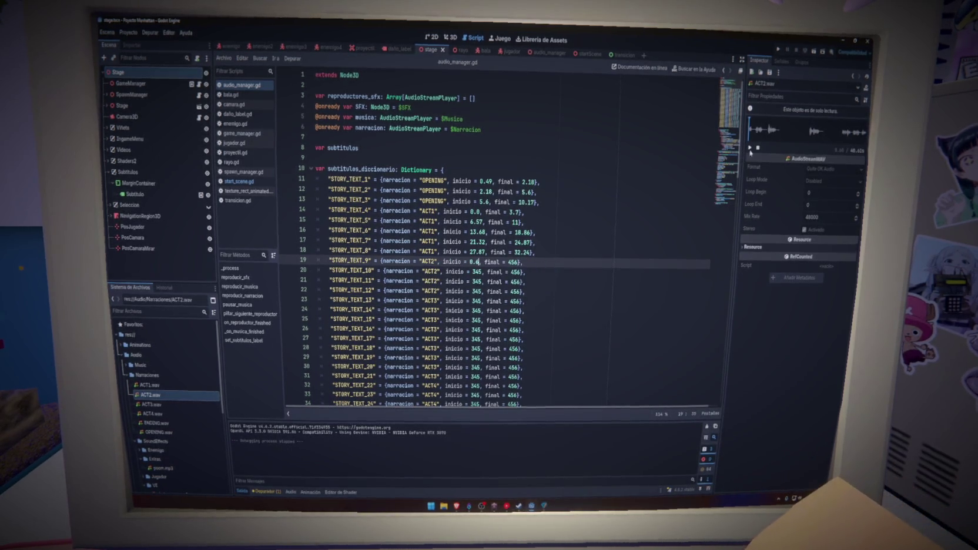
{"action": "left_click", "coordinate": [750, 148]}
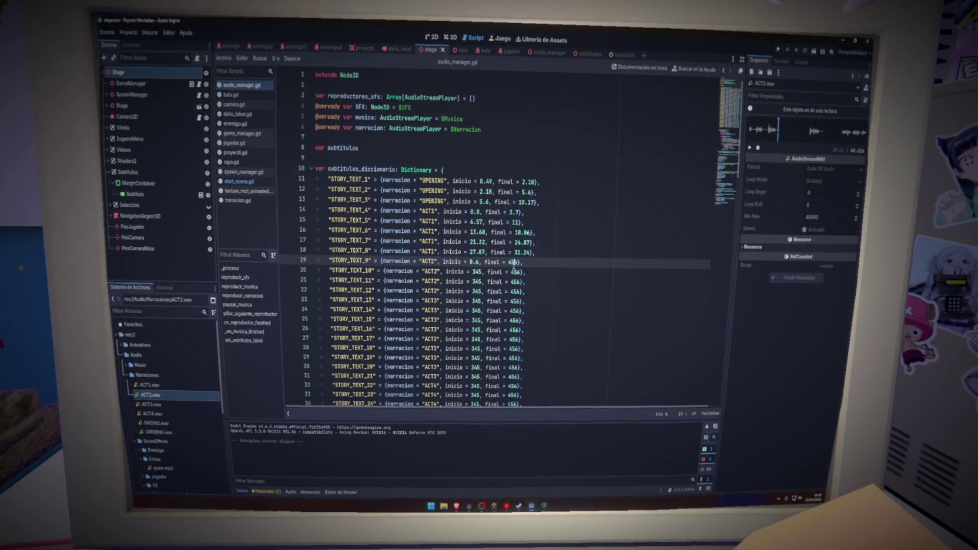
{"action": "double_click", "coordinate": [513, 262]}
{"action": "type", "text": "10.41"}
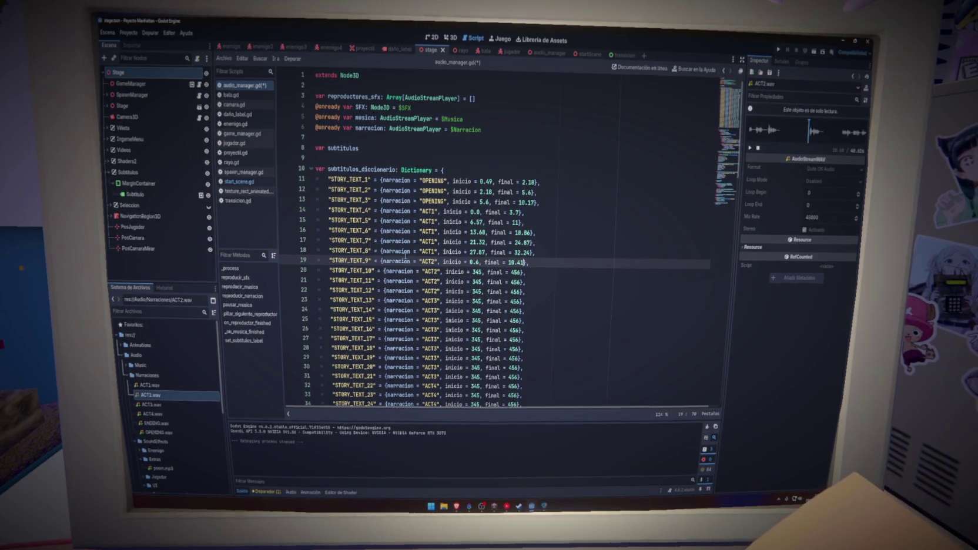
{"action": "left_click", "coordinate": [368, 270]}
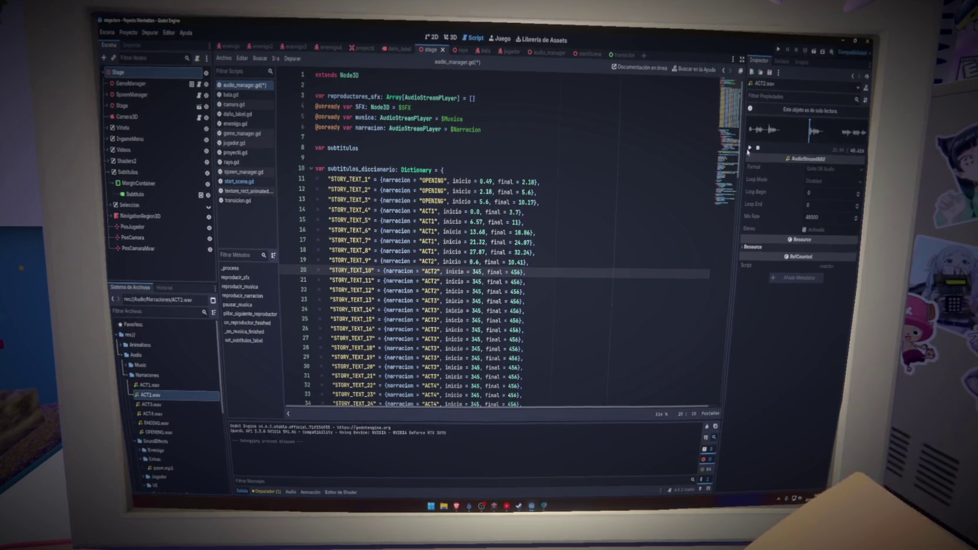
{"action": "double_click", "coordinate": [474, 271]}
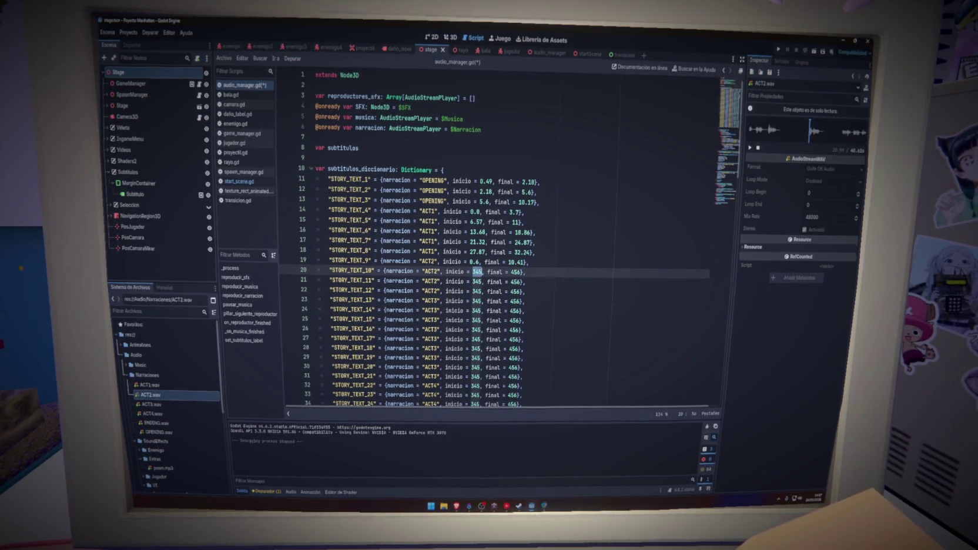
Time STORY_TEXT_10 at 20.99–25.25 and save the script.
{"action": "type", "text": "20.99"}
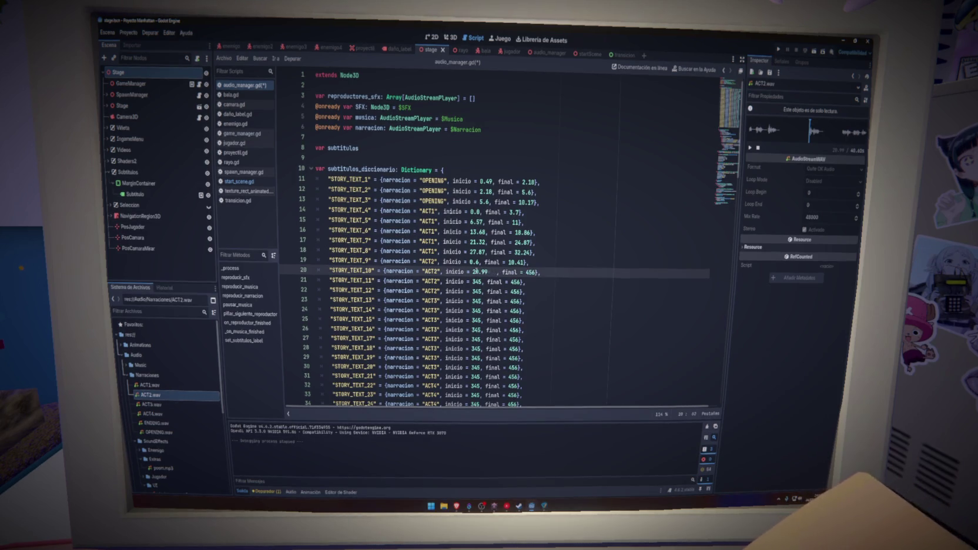
{"action": "key", "text": "ctrl+s"}
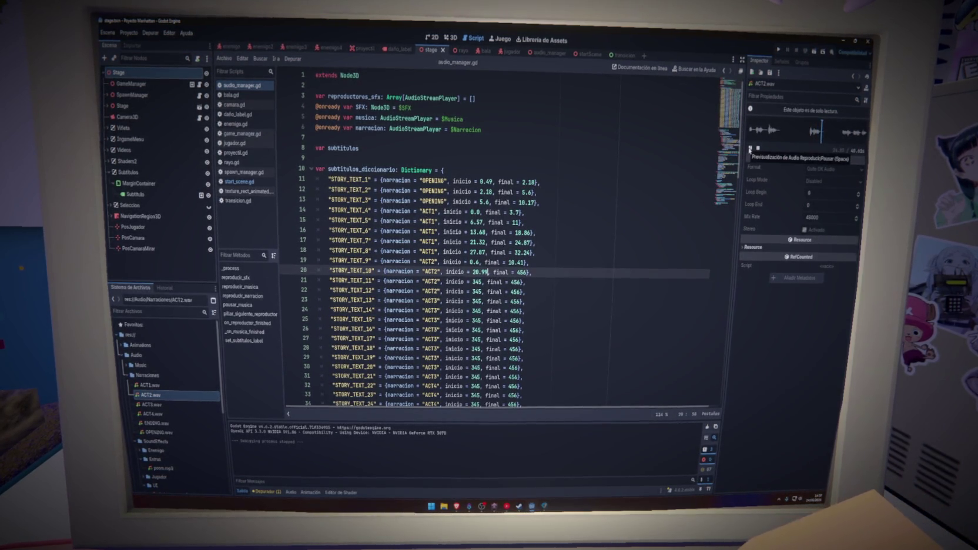
{"action": "left_click", "coordinate": [749, 148]}
{"action": "double_click", "coordinate": [520, 273]}
{"action": "type", "text": "25.25"}
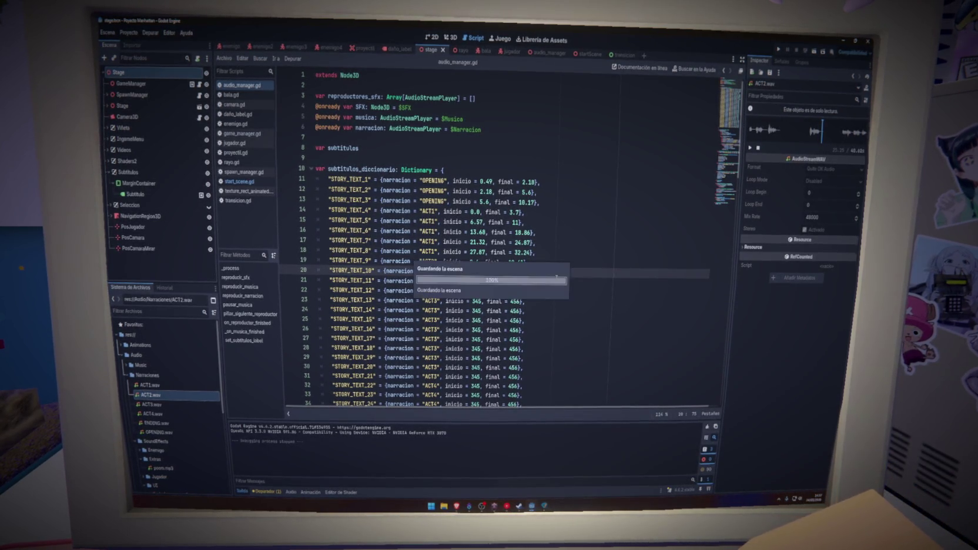
{"action": "left_click", "coordinate": [557, 274]}
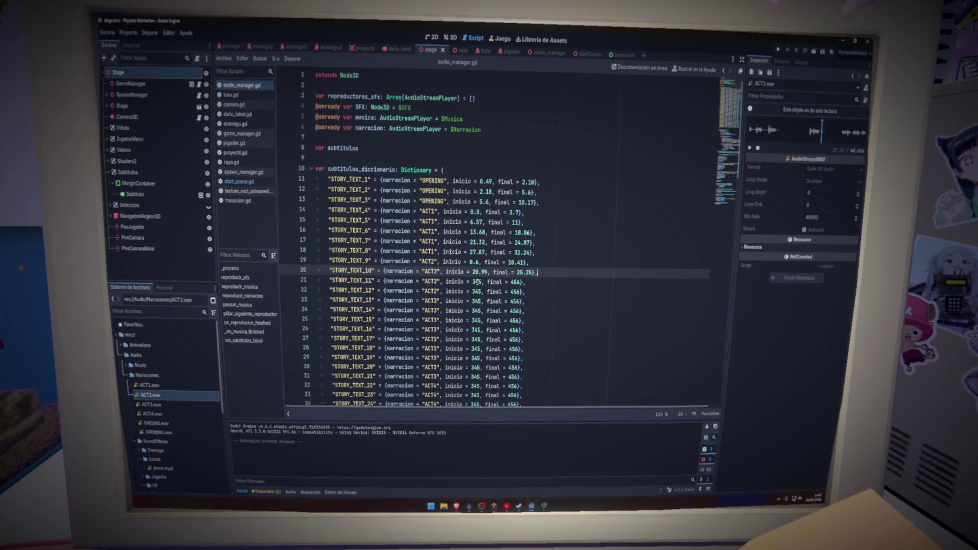
Time STORY_TEXT_11 from 32.13 to 35.77 and save.
{"action": "left_click", "coordinate": [475, 282]}
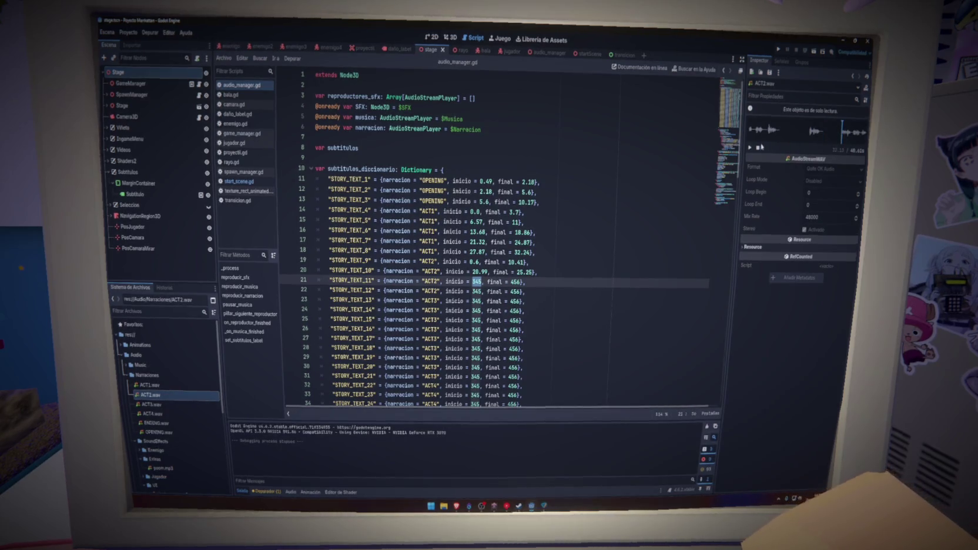
{"action": "type", "text": "32"}
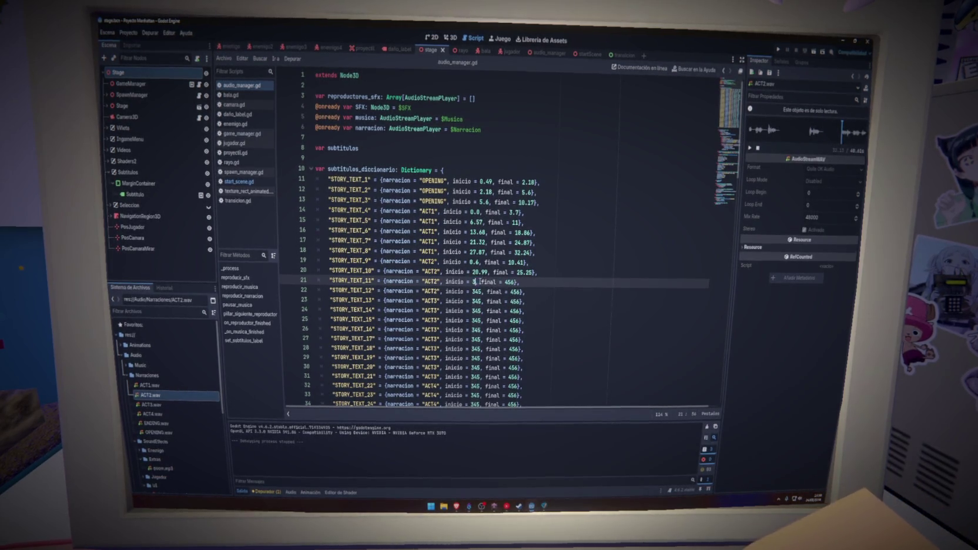
{"action": "type", "text": ".13"}
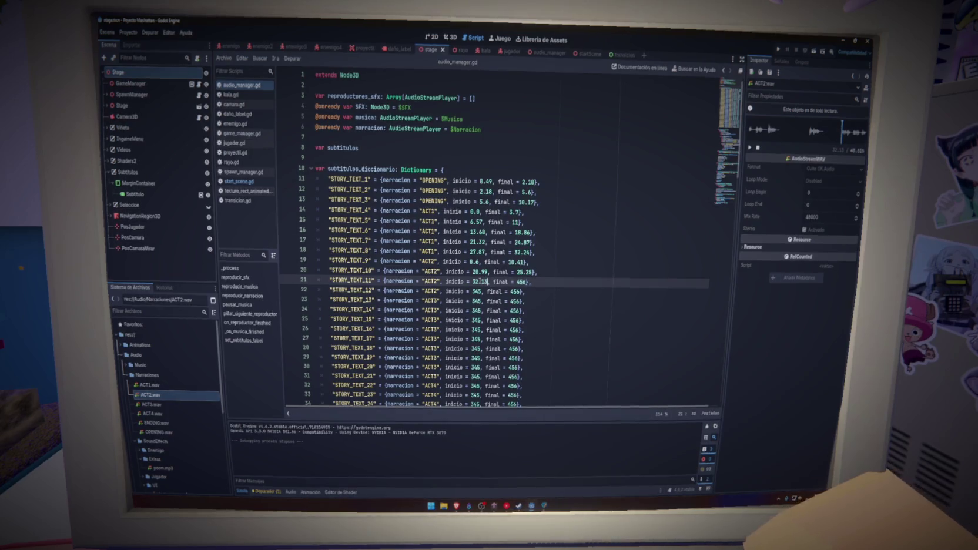
{"action": "left_click", "coordinate": [750, 148]}
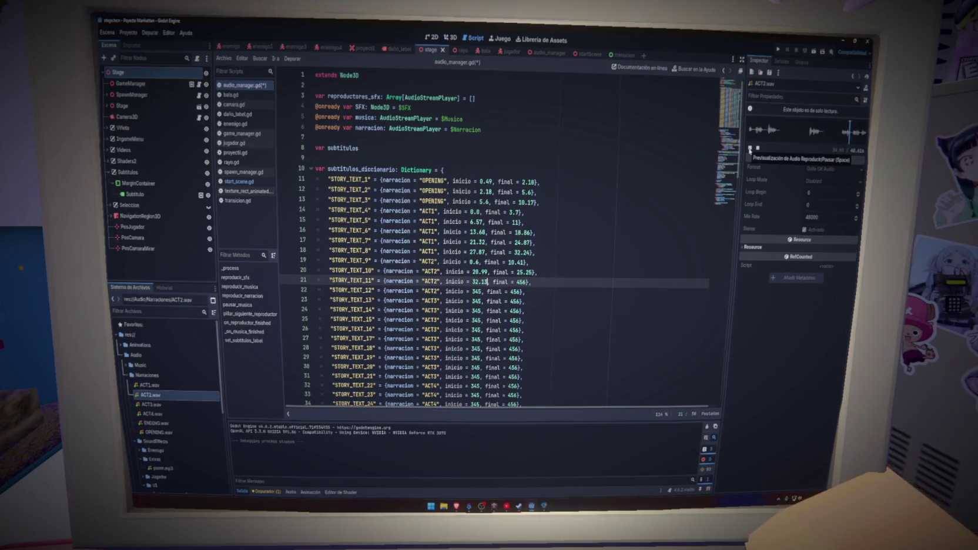
{"action": "left_click", "coordinate": [750, 148]}
{"action": "left_click", "coordinate": [523, 282]}
{"action": "left_click", "coordinate": [521, 282]}
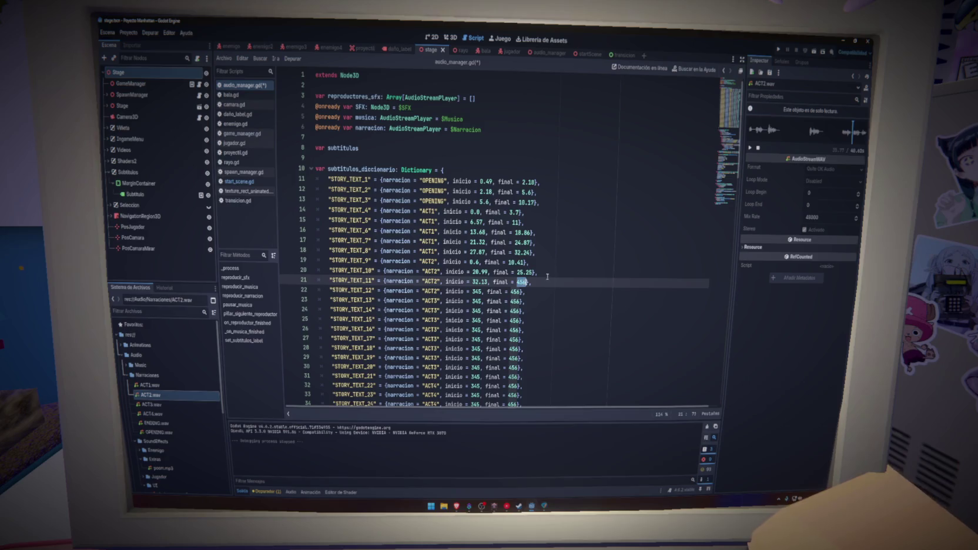
{"action": "type", "text": "35.77"}
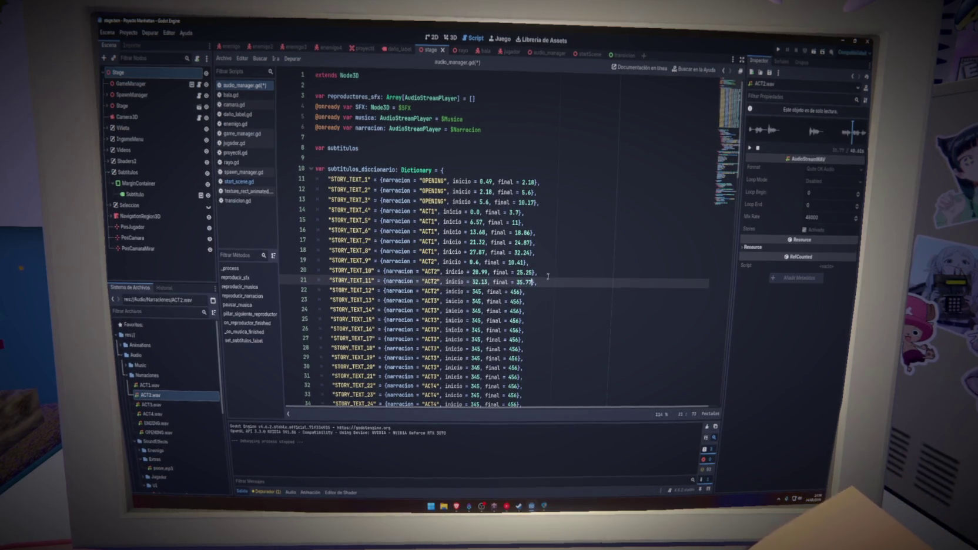
{"action": "key", "text": "ctrl+s"}
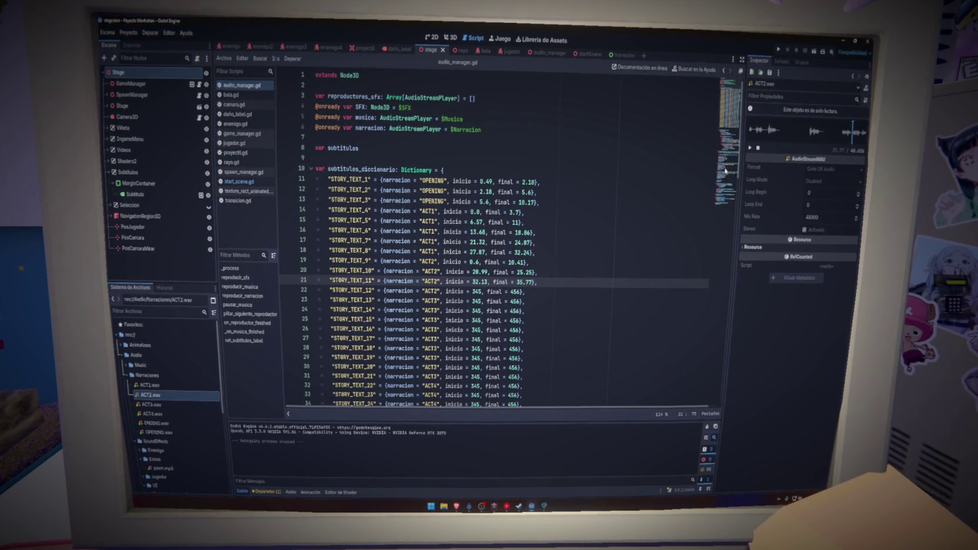
Give STORY_TEXT_12 a start of 35.77 and an end of 40.60.
{"action": "double_click", "coordinate": [478, 291]}
{"action": "type", "text": "35.77"}
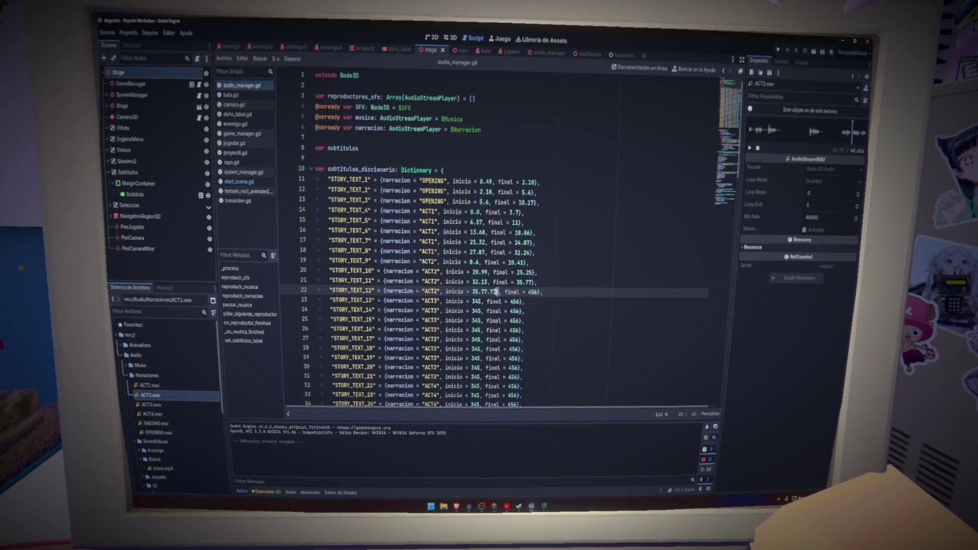
{"action": "key", "text": "BackSpace"}
{"action": "key", "text": "BackSpace"}
{"action": "key", "text": "BackSpace"}
{"action": "key", "text": "ctrl+s"}
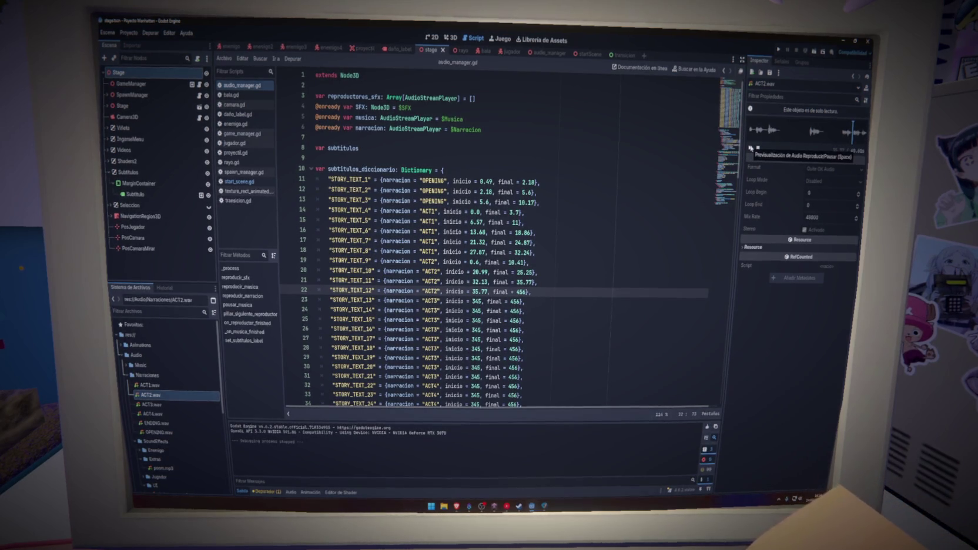
{"action": "left_click", "coordinate": [750, 148]}
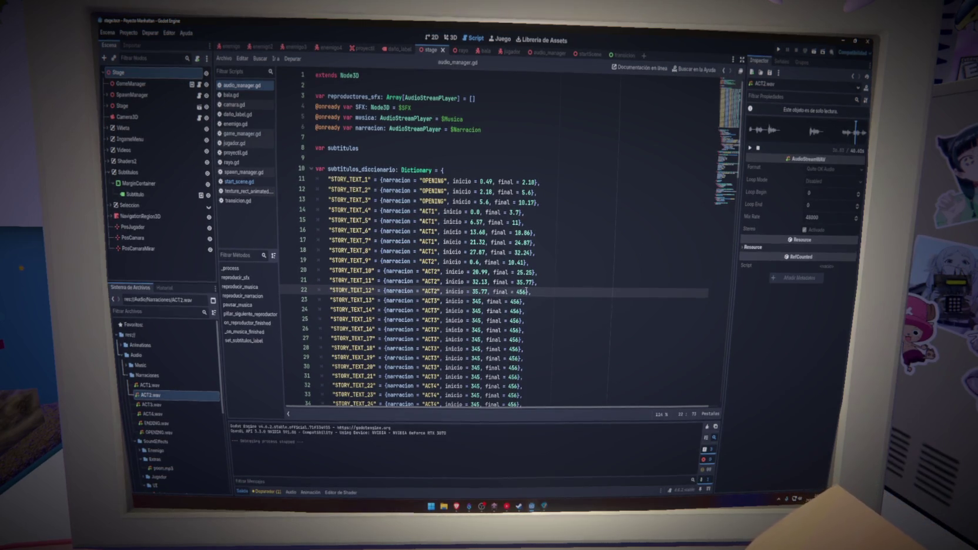
{"action": "key", "text": "BackSpace"}
{"action": "key", "text": "BackSpace"}
{"action": "type", "text": "8"}
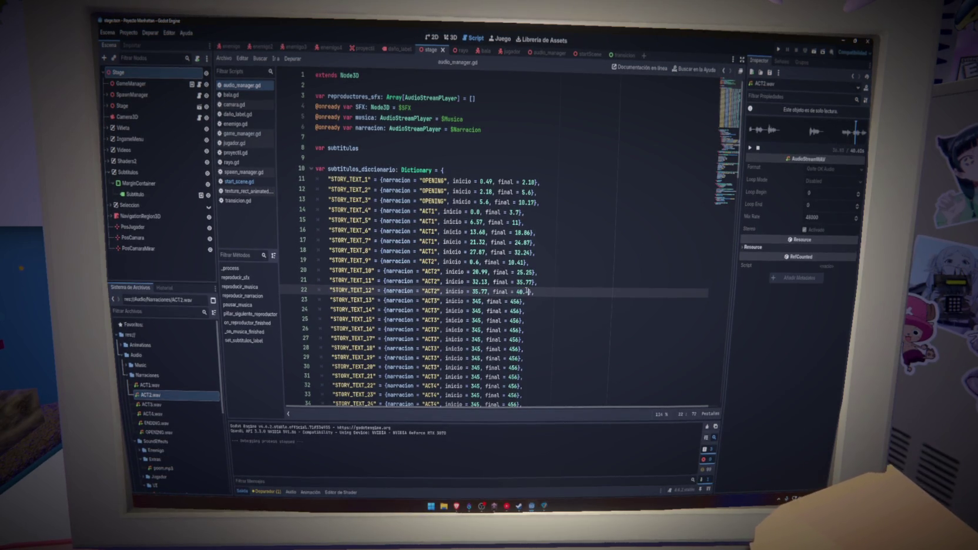
{"action": "type", "text": "01"}
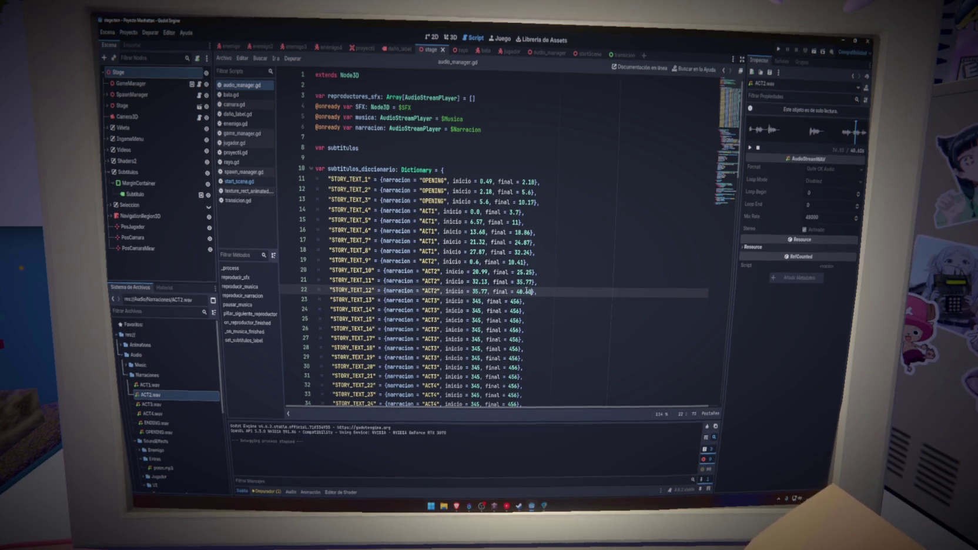
{"action": "scroll", "coordinate": [540, 291], "scroll_direction": "down", "scroll_amount": 3}
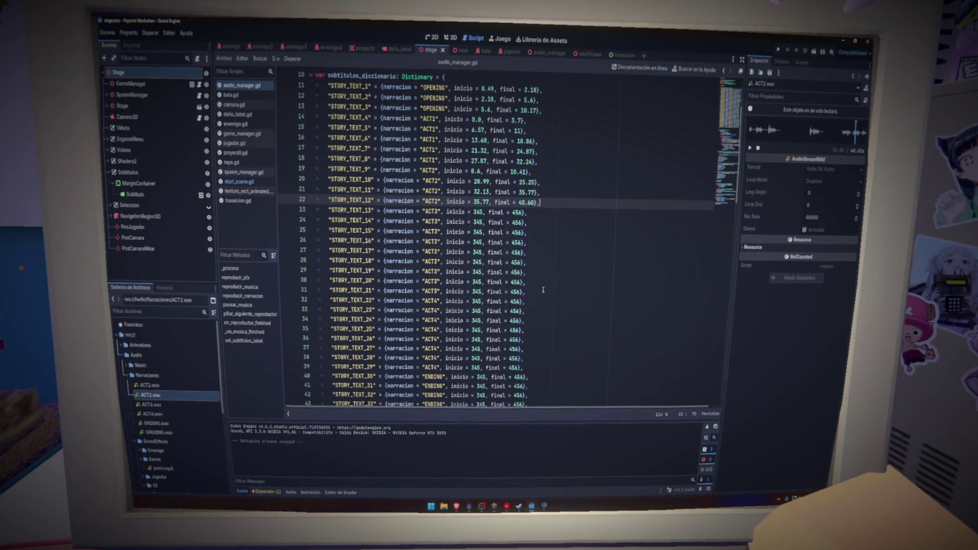
Time STORY_TEXT_13 on line 23 from 0.0 to 2.24 against ACT3.wav.
{"action": "key", "text": "Down"}
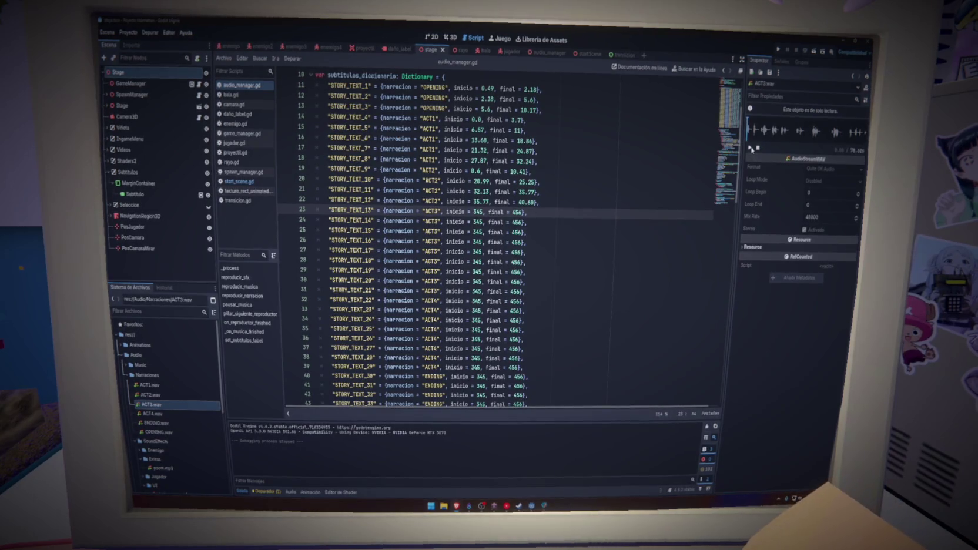
{"action": "double_click", "coordinate": [477, 213]}
{"action": "type", "text": "0.0"}
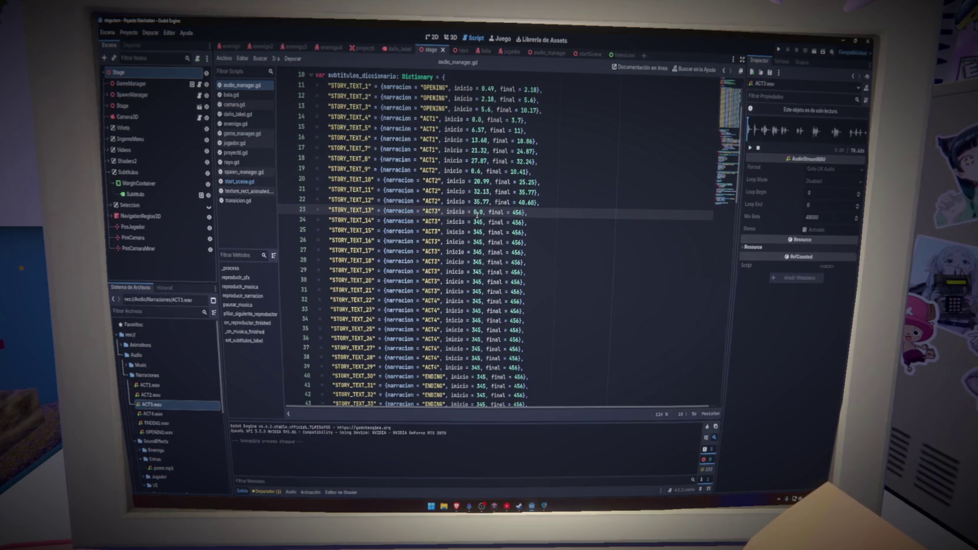
{"action": "left_click", "coordinate": [524, 213]}
{"action": "type", "text": ","}
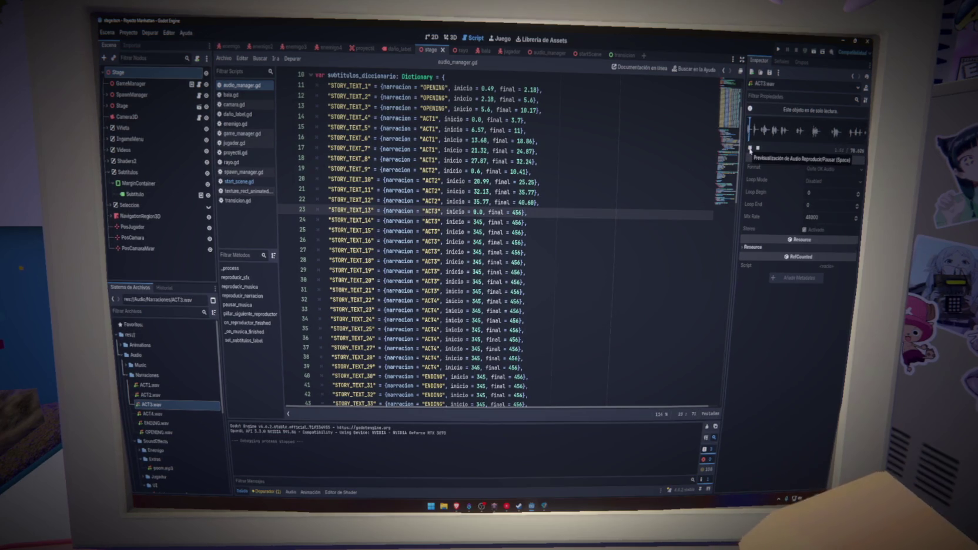
{"action": "left_click", "coordinate": [750, 148]}
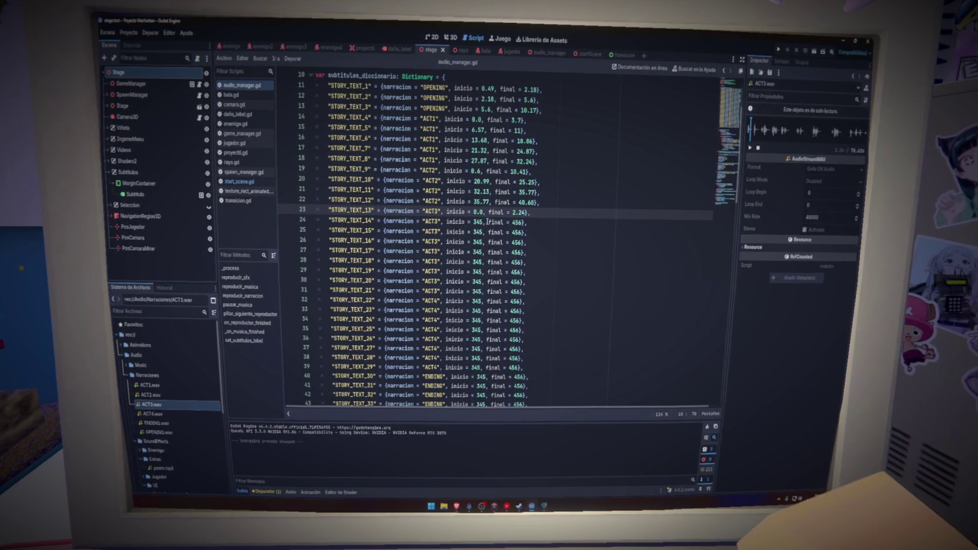
Time STORY_TEXT_14 on line 24 from 4.19 to 6.13 and save.
{"action": "double_click", "coordinate": [478, 222]}
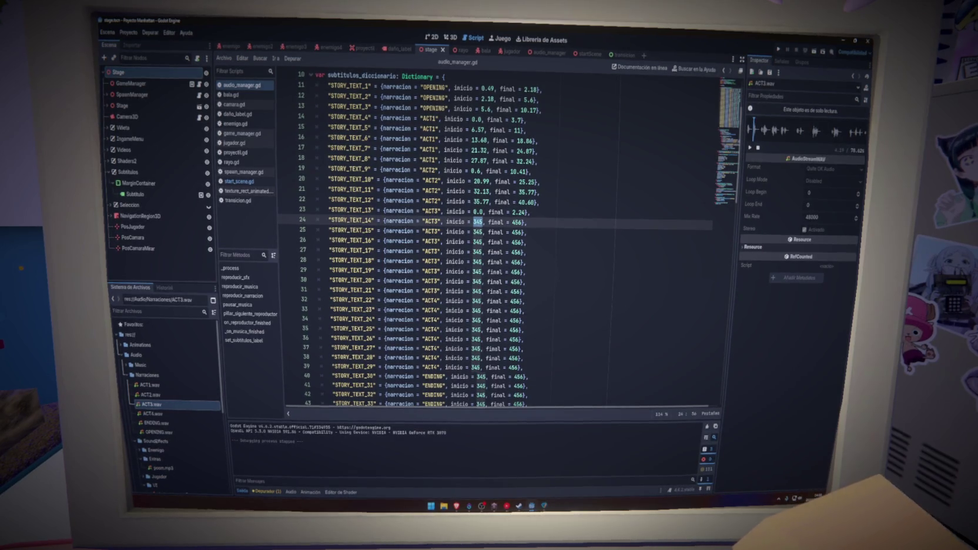
{"action": "type", "text": "4.19"}
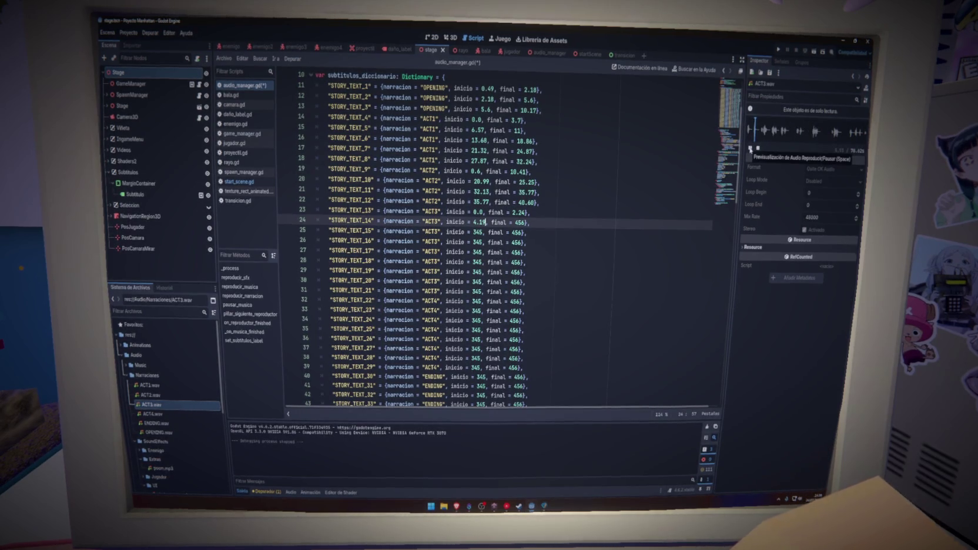
{"action": "double_click", "coordinate": [519, 223]}
{"action": "type", "text": "6.13"}
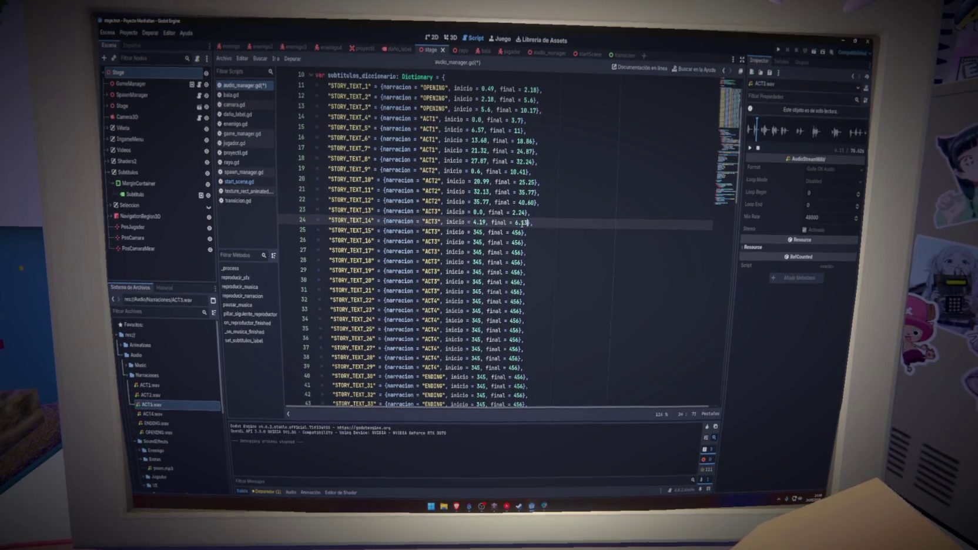
{"action": "key", "text": "ctrl+s"}
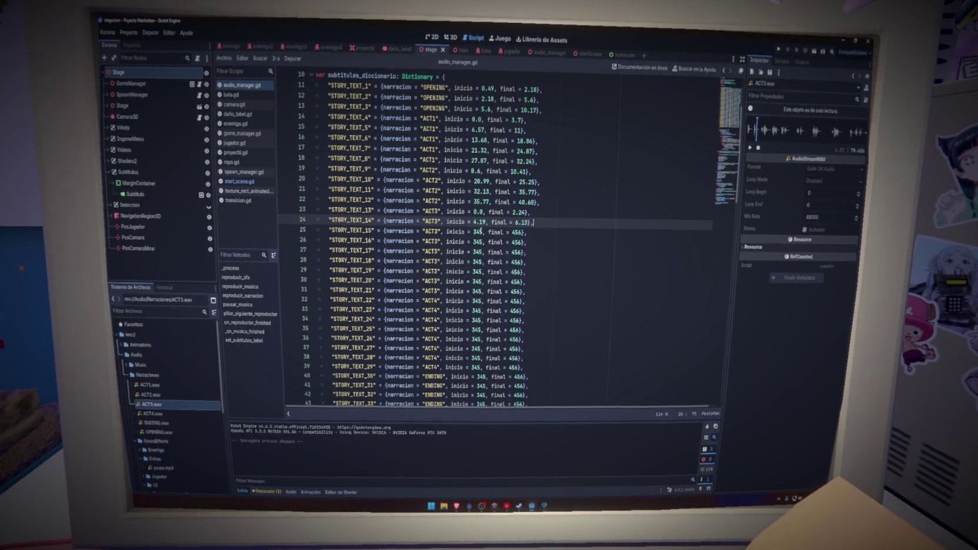
{"action": "left_click", "coordinate": [480, 232]}
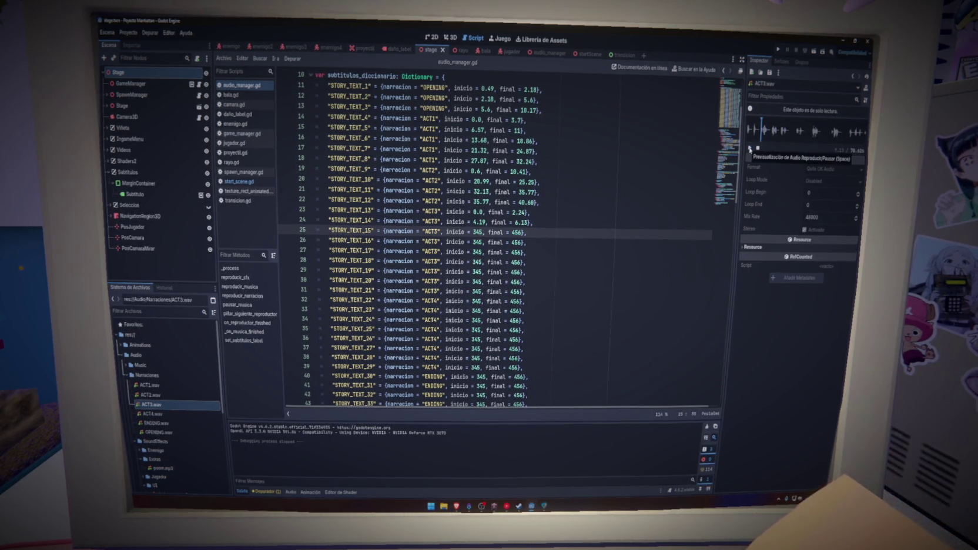
Time STORY_TEXT_15 on line 25 at 9.18–13.20 and save.
{"action": "double_click", "coordinate": [477, 232]}
{"action": "type", "text": "9.10"}
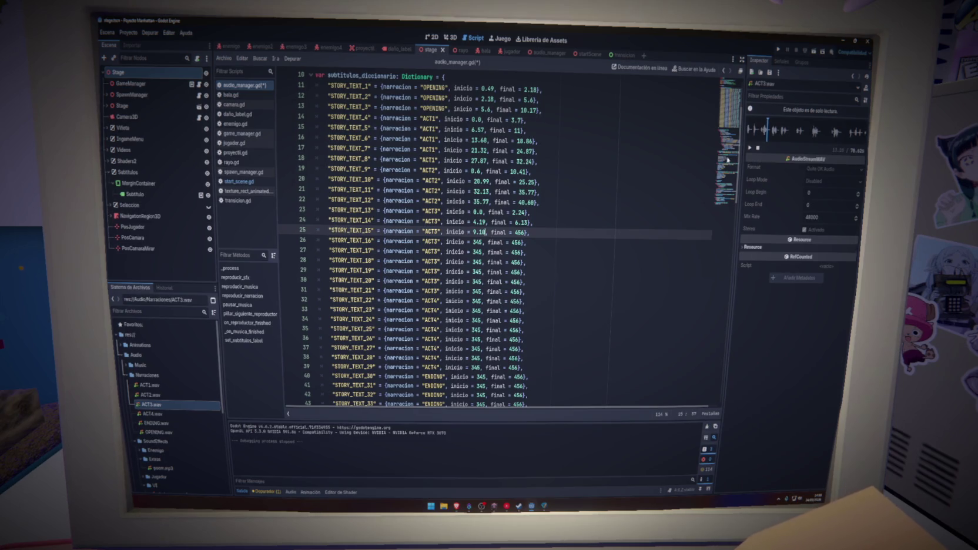
{"action": "double_click", "coordinate": [519, 232]}
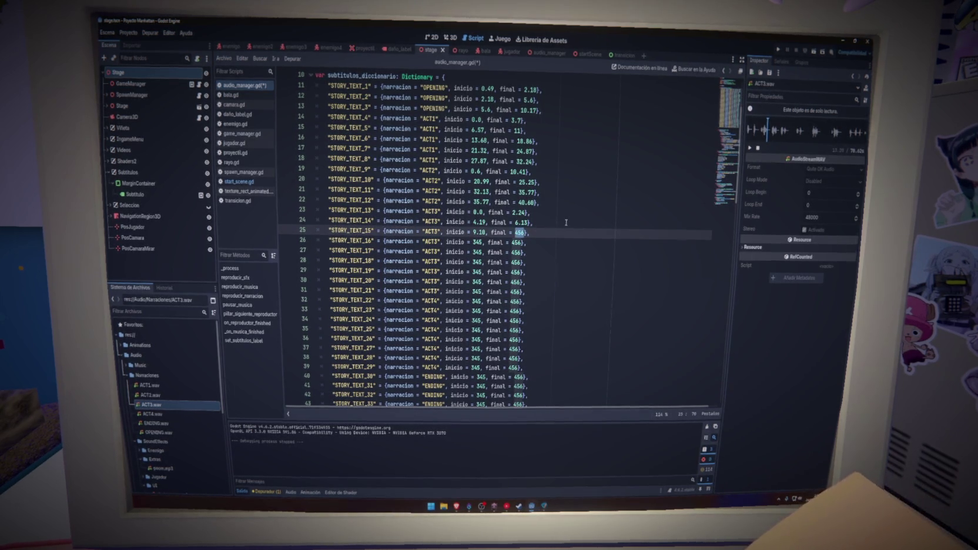
{"action": "type", "text": "13.20"}
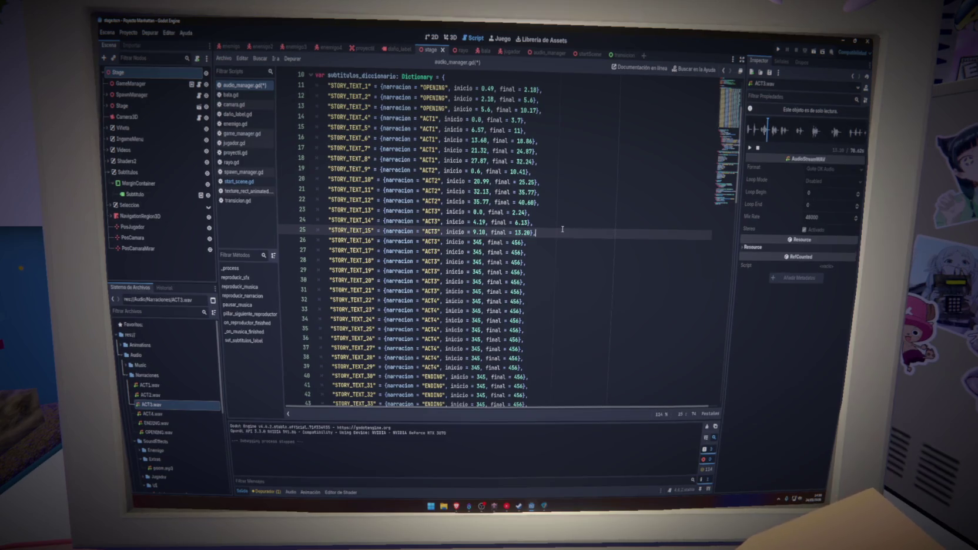
{"action": "key", "text": "ctrl+s"}
Preview ACT3.wav and time STORY_TEXT_16 on line 26 from 16.0 to 19.67.
{"action": "double_click", "coordinate": [478, 242]}
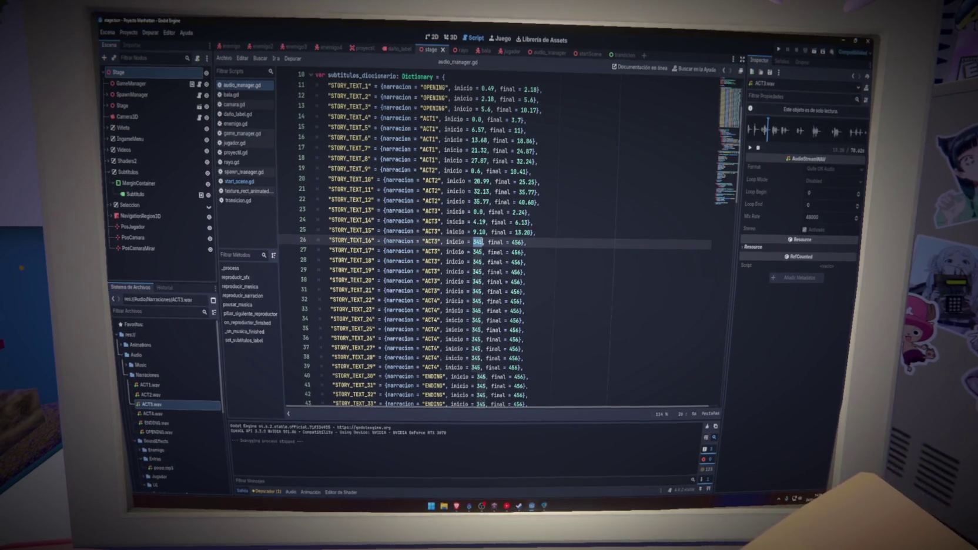
{"action": "left_click", "coordinate": [533, 243]}
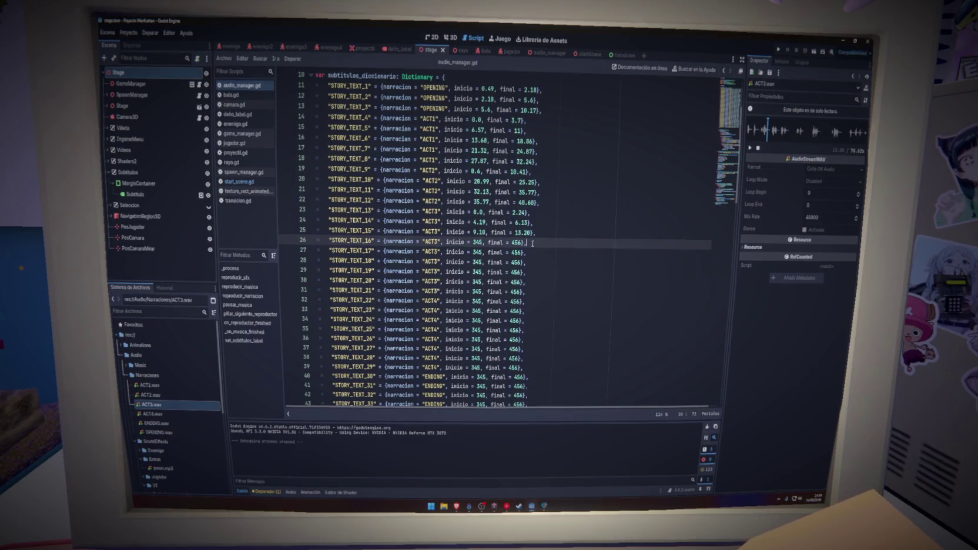
{"action": "left_click", "coordinate": [542, 234]}
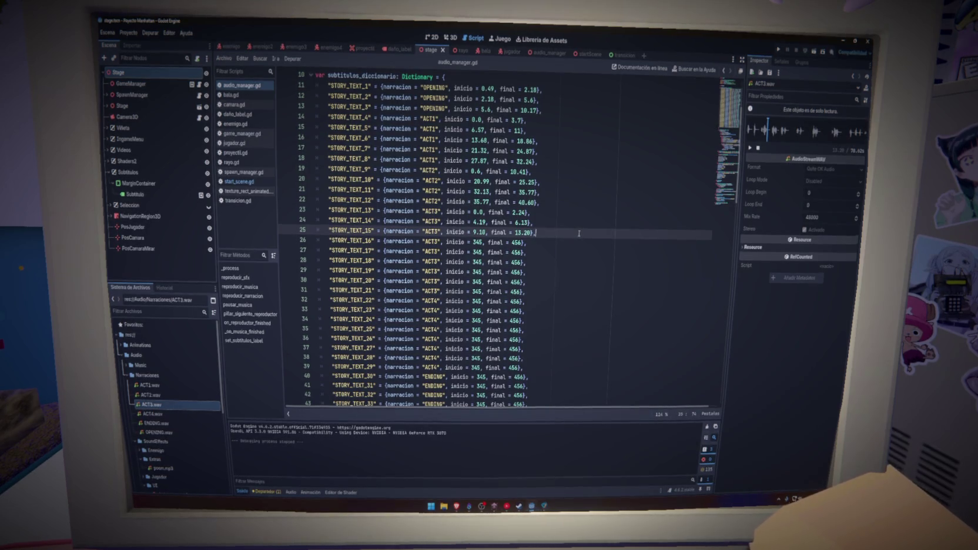
{"action": "left_click_drag", "start_coordinate": [347, 230], "coordinate": [329, 229]}
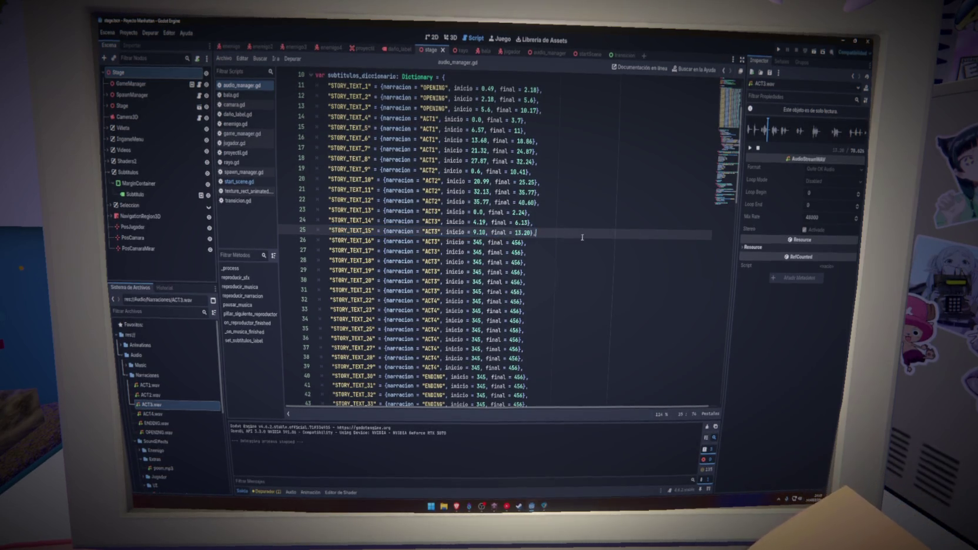
{"action": "left_click", "coordinate": [427, 241]}
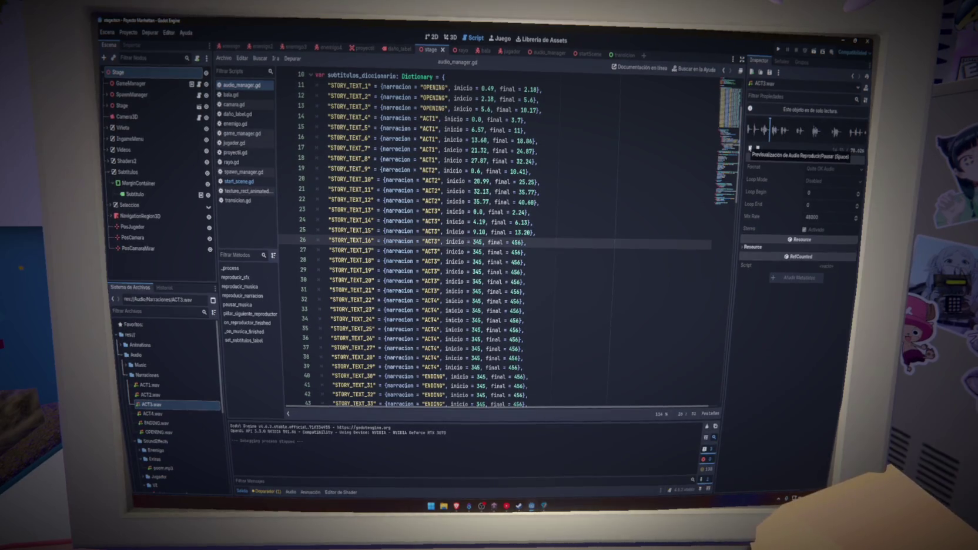
{"action": "left_click", "coordinate": [749, 148]}
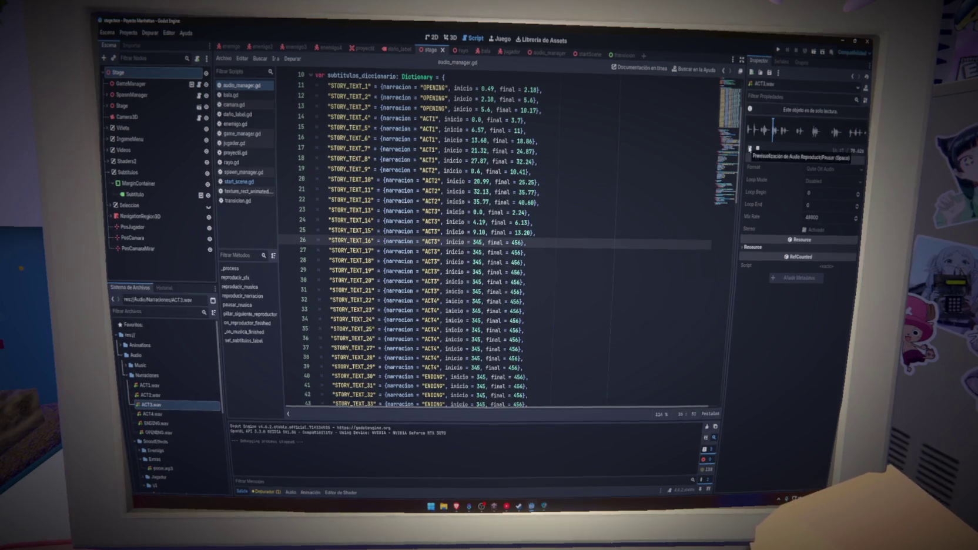
{"action": "double_click", "coordinate": [483, 241]}
{"action": "type", "text": "16."}
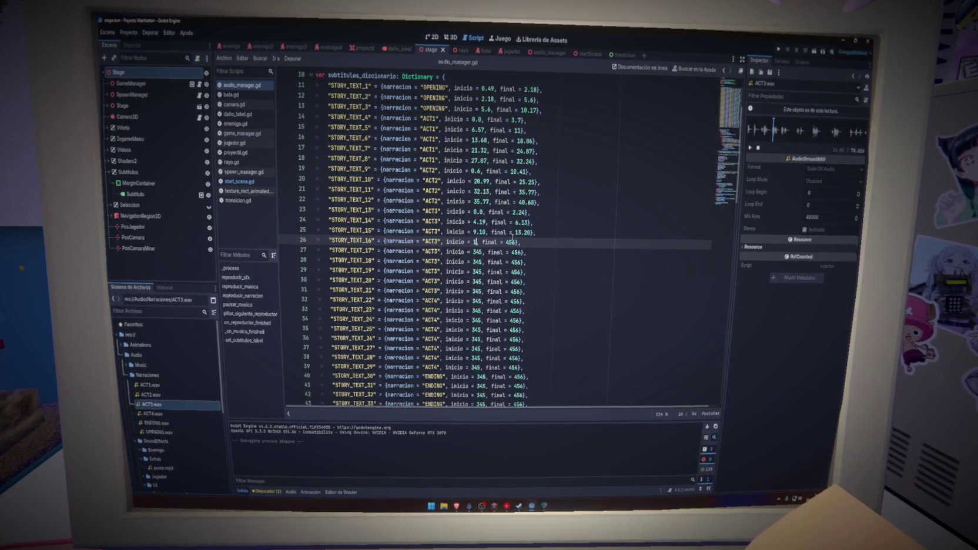
{"action": "type", "text": "0"}
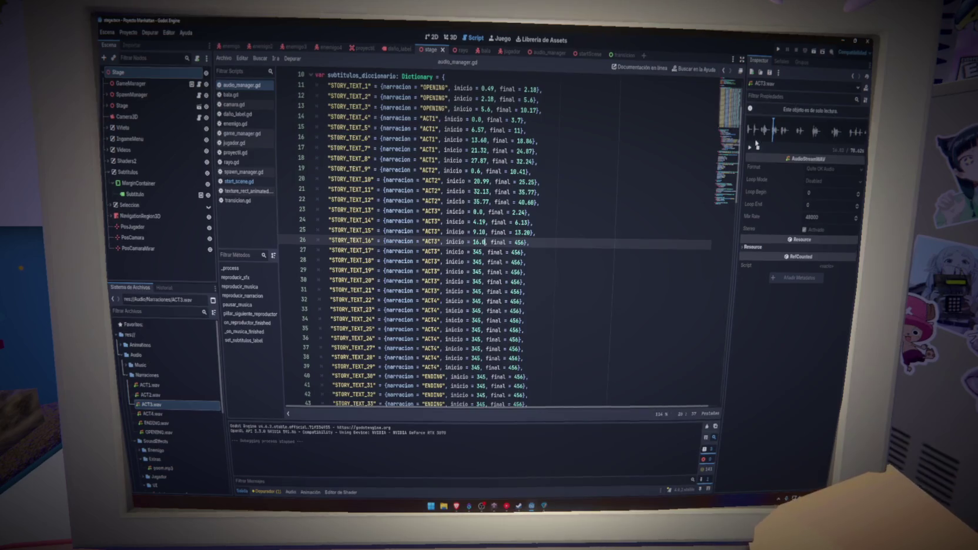
{"action": "left_click", "coordinate": [750, 148]}
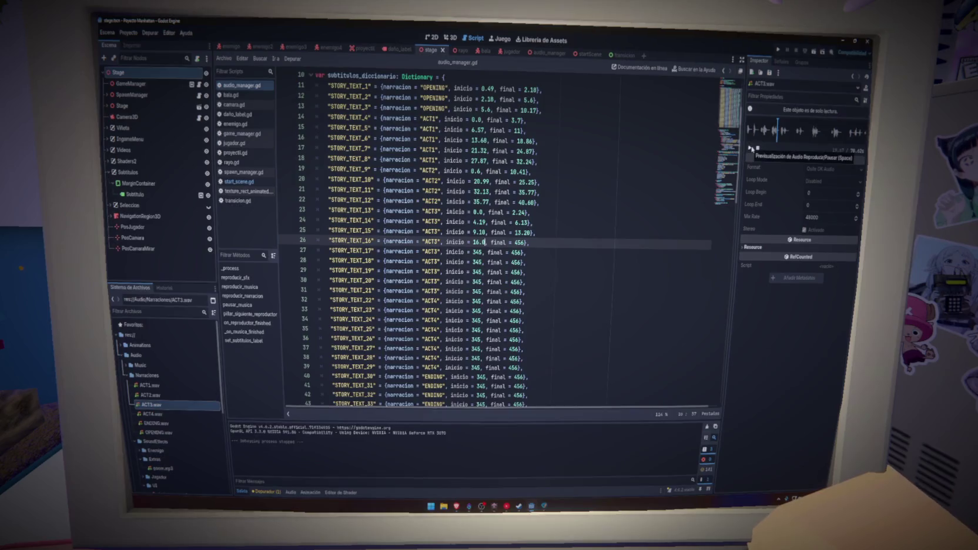
{"action": "double_click", "coordinate": [520, 243]}
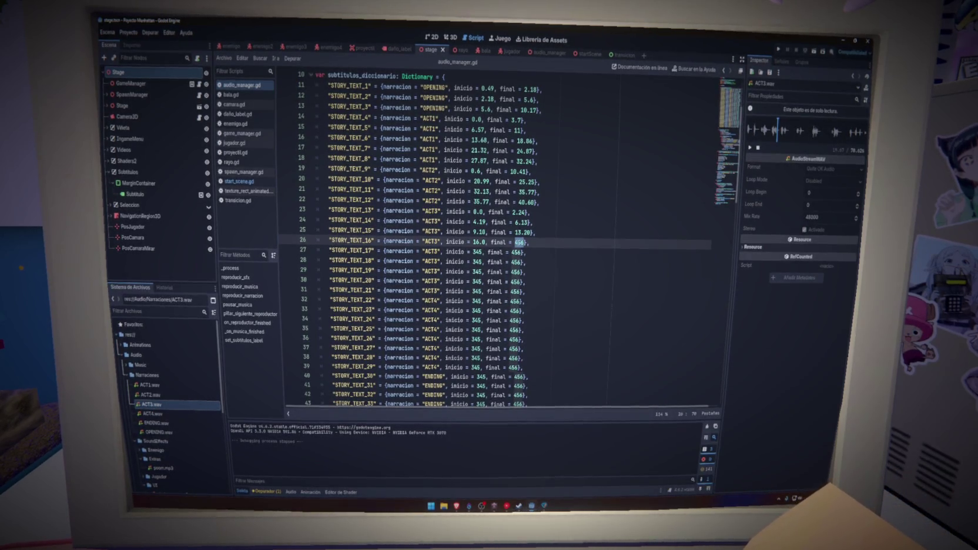
{"action": "type", "text": "19.67"}
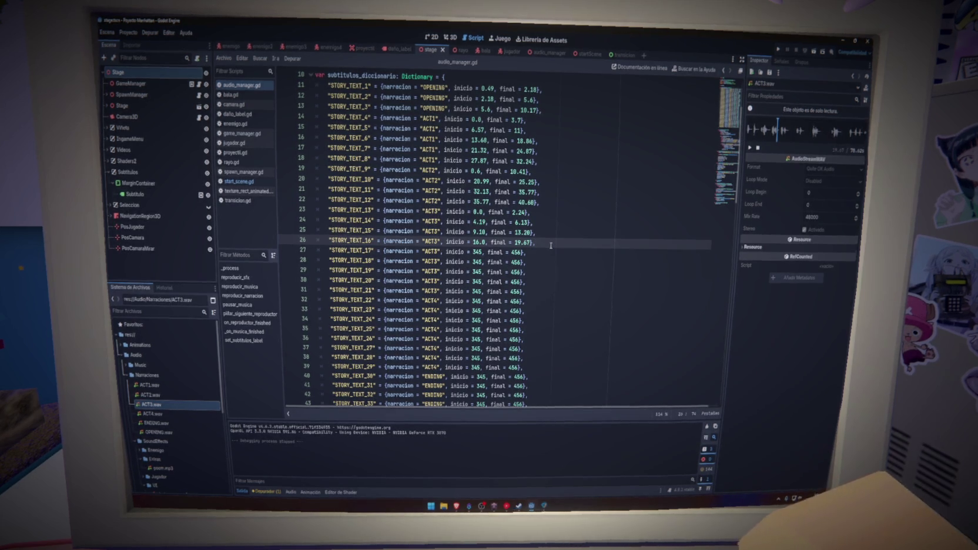
{"action": "left_click", "coordinate": [750, 148]}
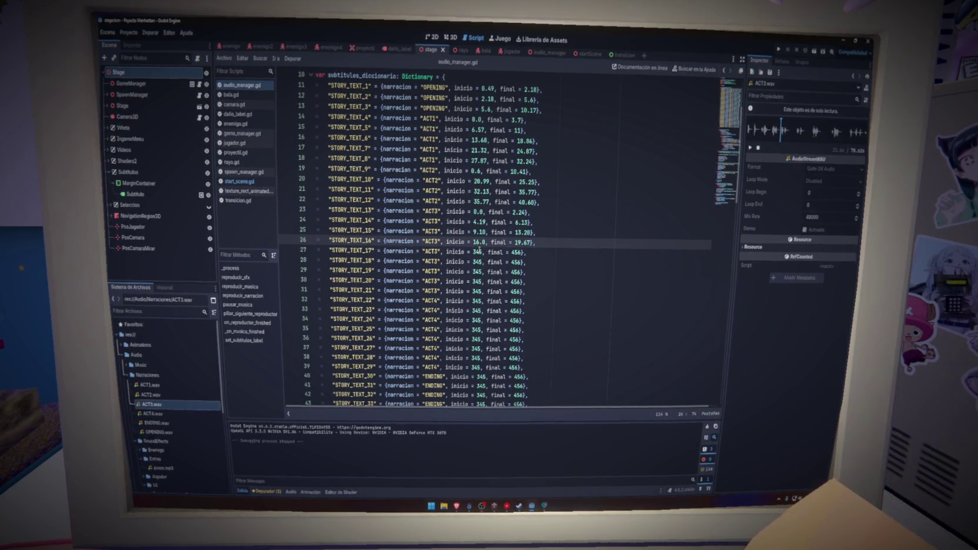
{"action": "left_click", "coordinate": [479, 251]}
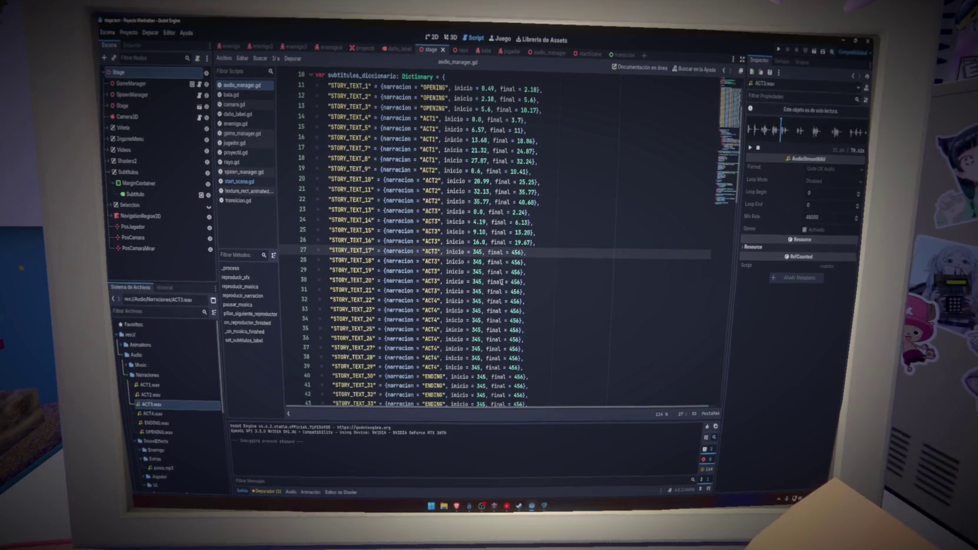
Time STORY_TEXT_17 on line 27 at 21.96–25.85 and save.
{"action": "double_click", "coordinate": [477, 251]}
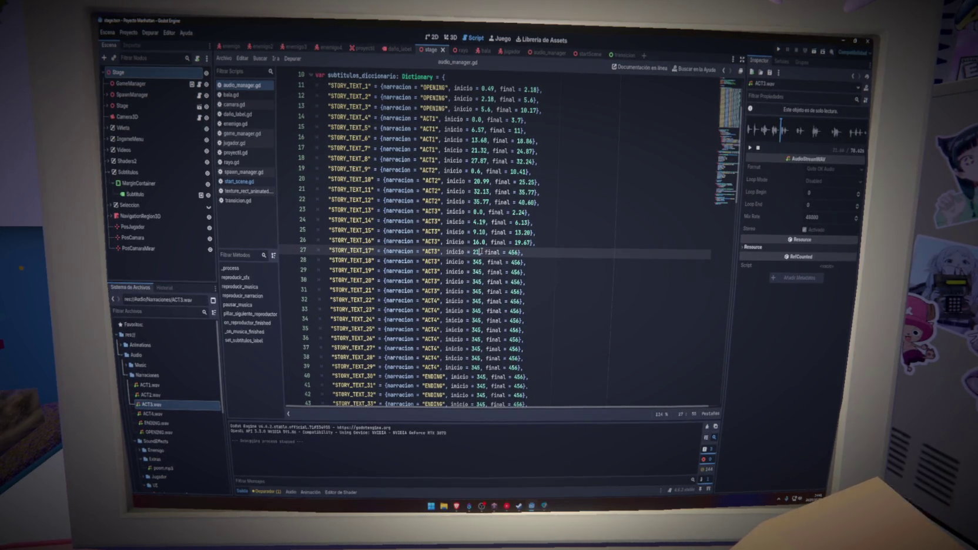
{"action": "type", "text": ".66"}
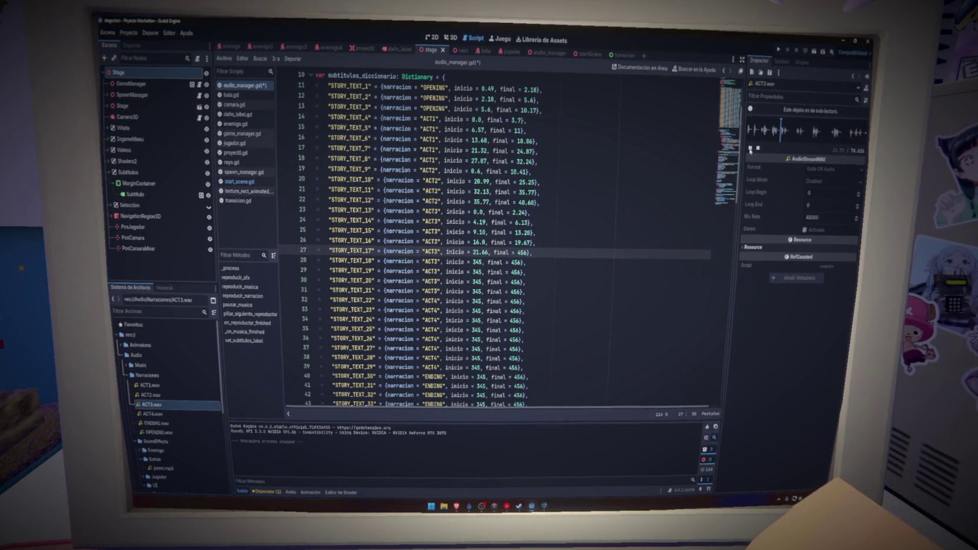
{"action": "left_click", "coordinate": [750, 149]}
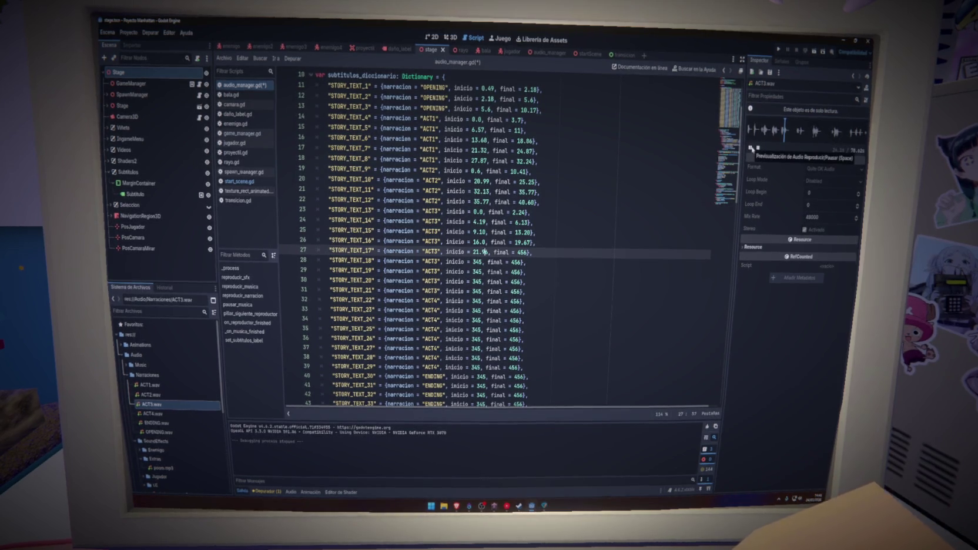
{"action": "left_click", "coordinate": [751, 148]}
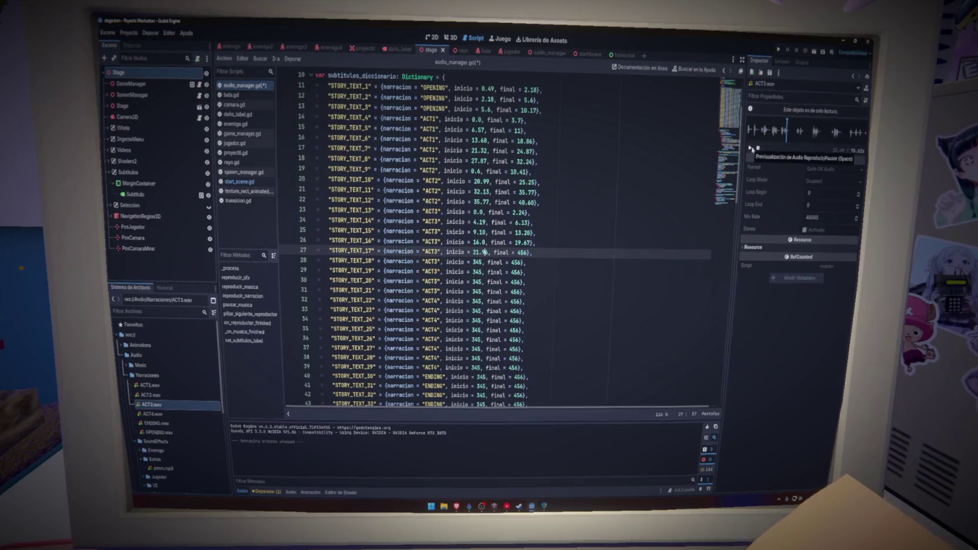
{"action": "double_click", "coordinate": [521, 253]}
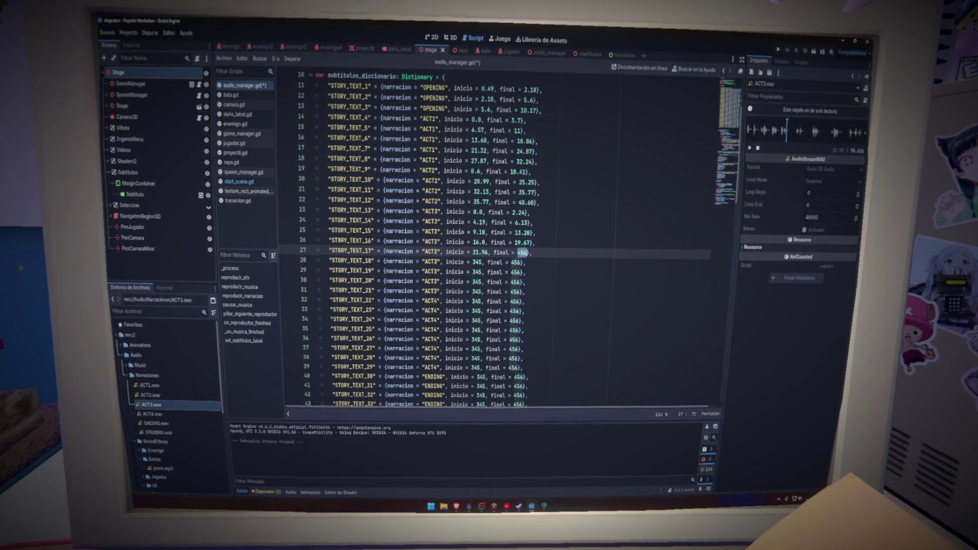
{"action": "type", "text": "5"}
{"action": "type", "text": ".85"}
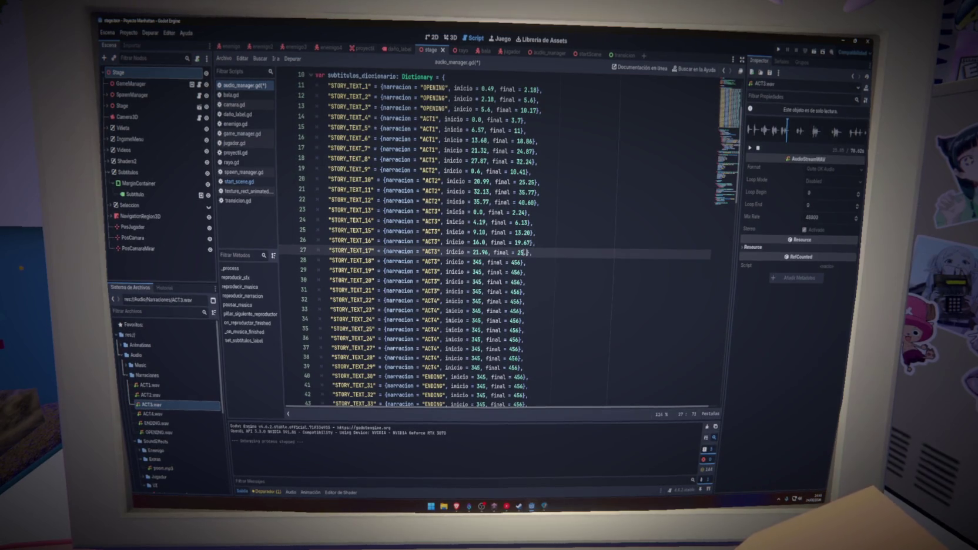
{"action": "key", "text": "ctrl+s"}
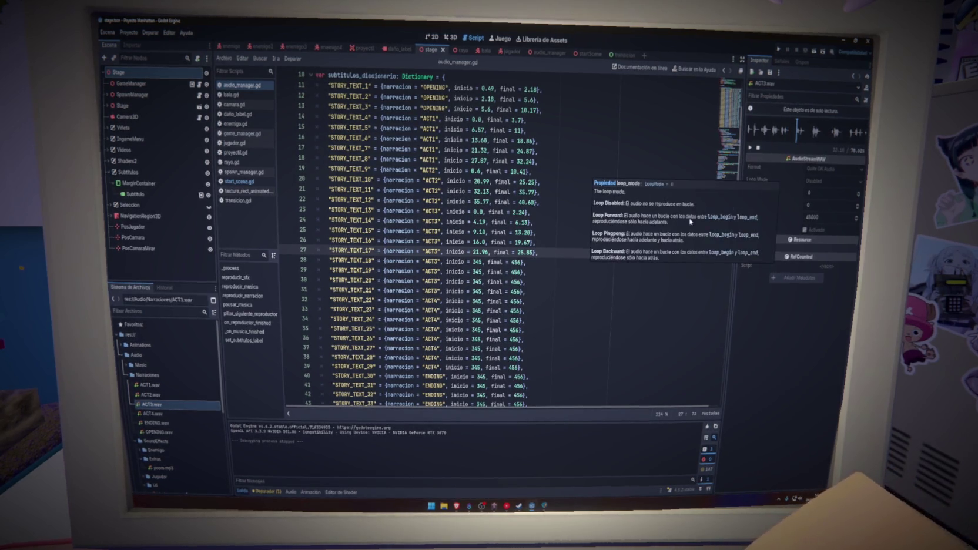
Time STORY_TEXT_18 on line 28 at 32.10–36.04 and save.
{"action": "double_click", "coordinate": [478, 263]}
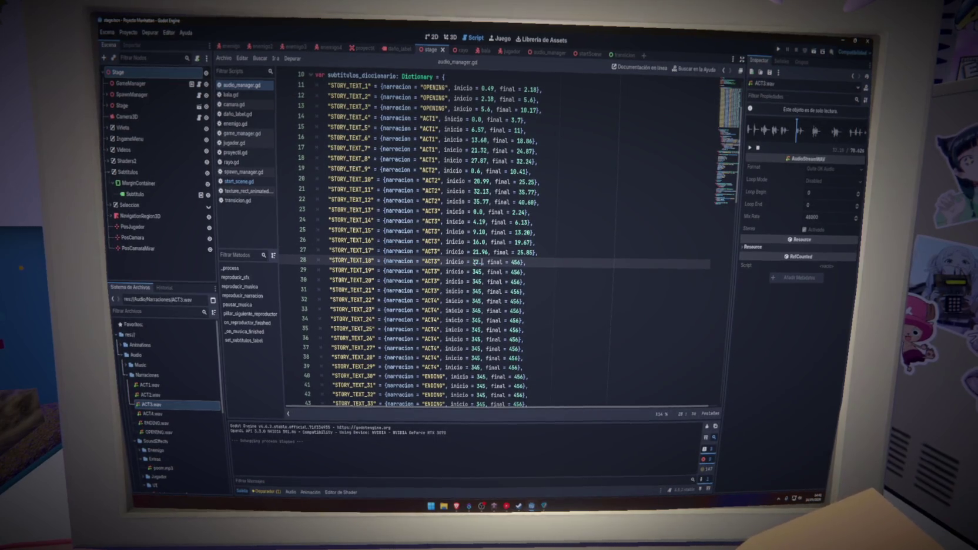
{"action": "type", "text": "10"}
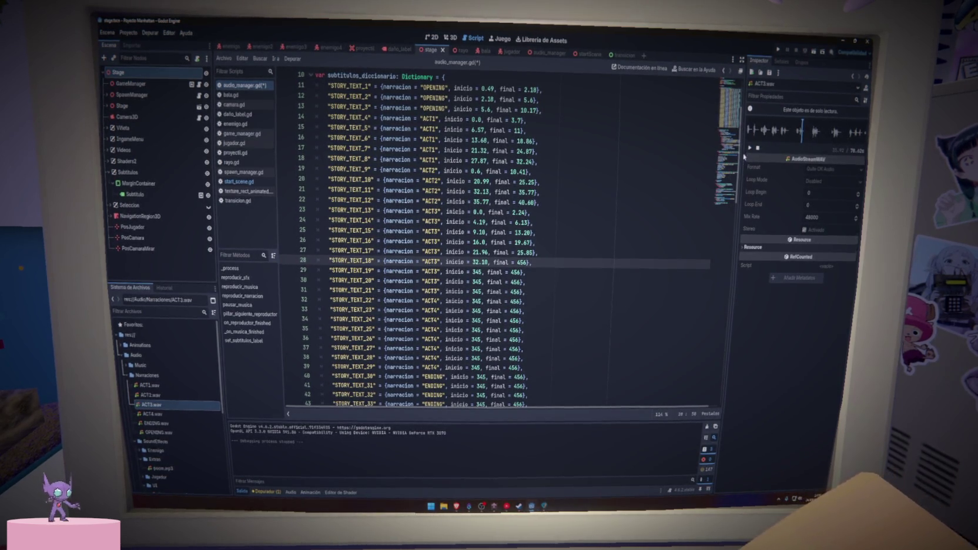
{"action": "double_click", "coordinate": [522, 262]}
{"action": "type", "text": "36."}
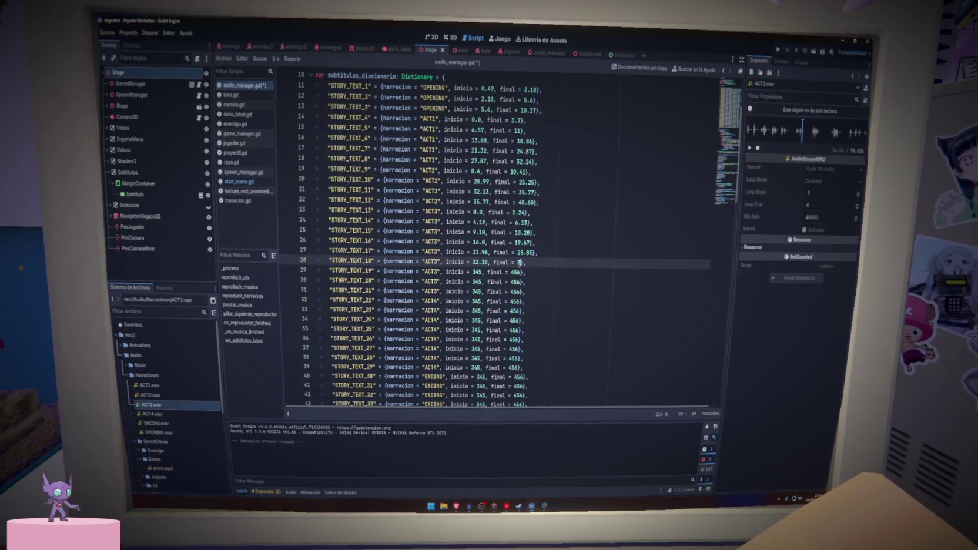
{"action": "type", "text": "04"}
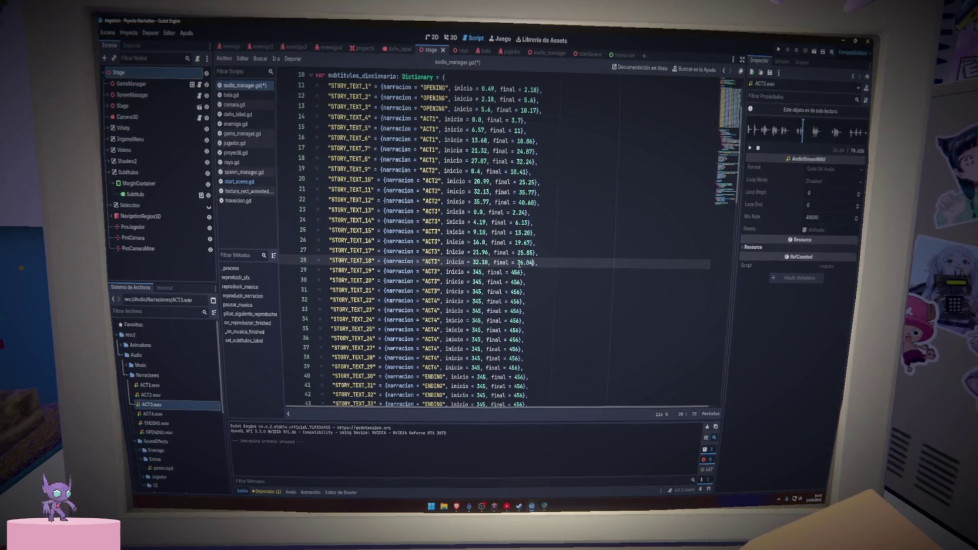
{"action": "key", "text": "ctrl+s"}
{"action": "double_click", "coordinate": [477, 272]}
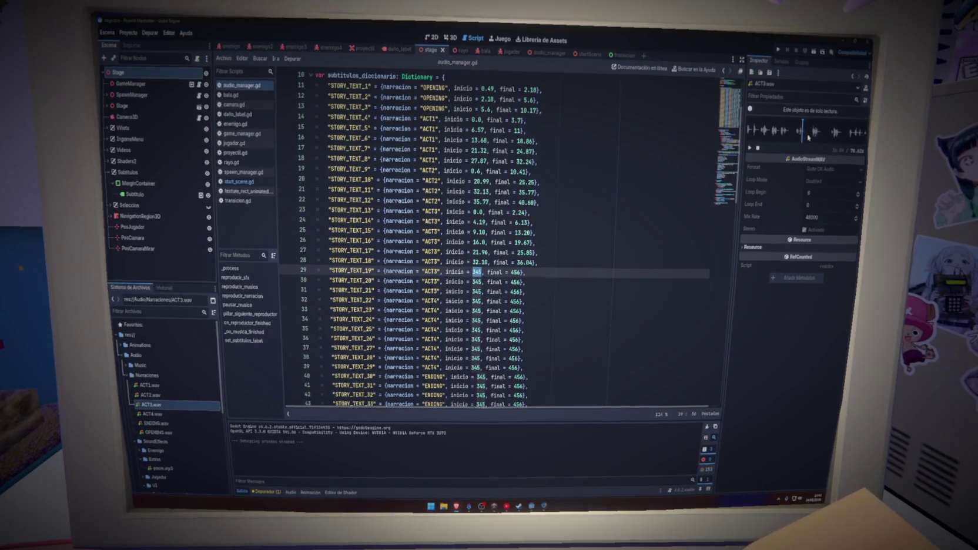
Set STORY_TEXT_19 on line 29 to start 42.56 and end 46.86.
{"action": "left_click", "coordinate": [750, 148]}
{"action": "left_click", "coordinate": [474, 272]}
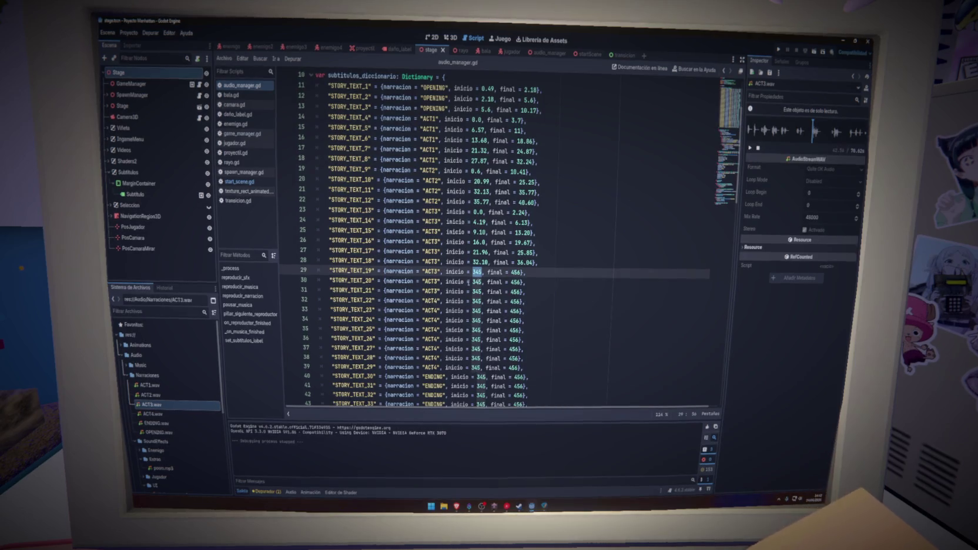
{"action": "type", "text": "42.56"}
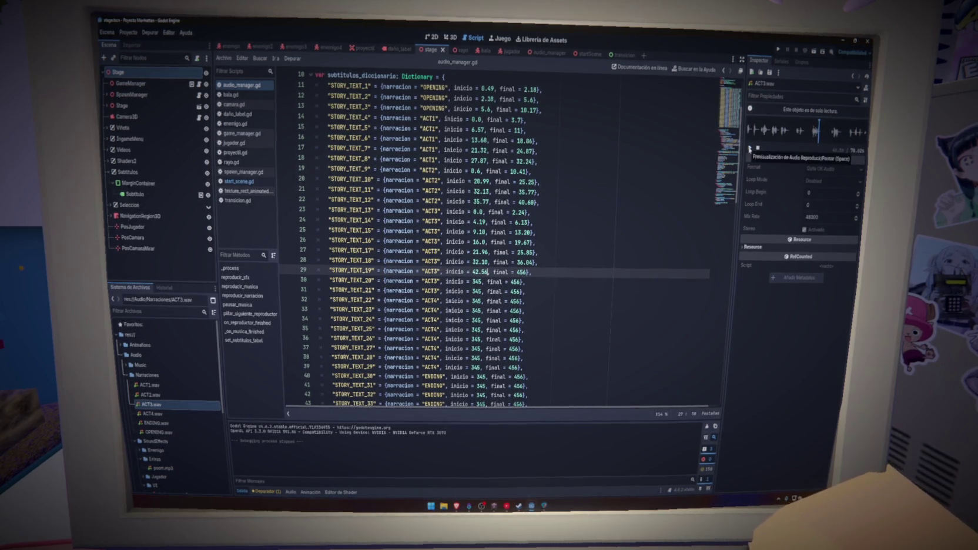
{"action": "double_click", "coordinate": [523, 272]}
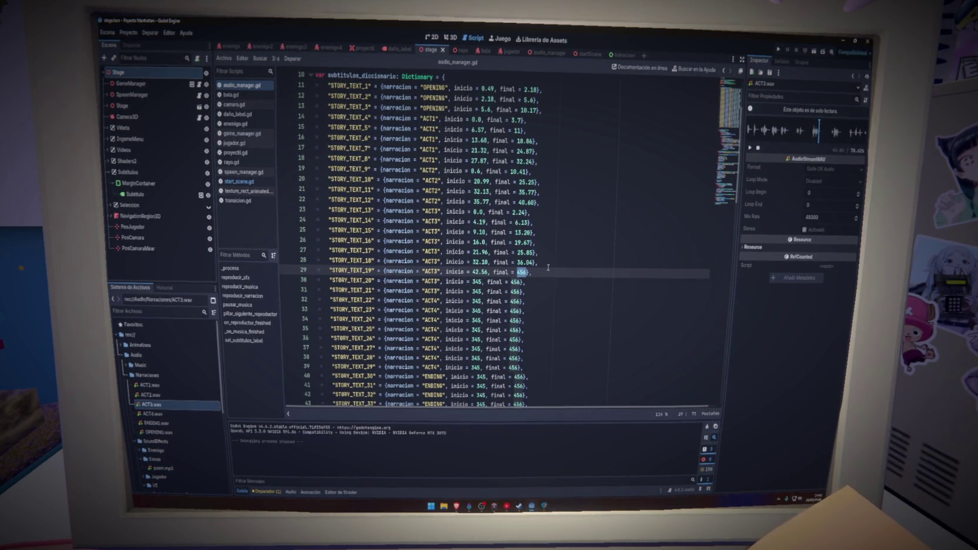
{"action": "type", "text": "46.86"}
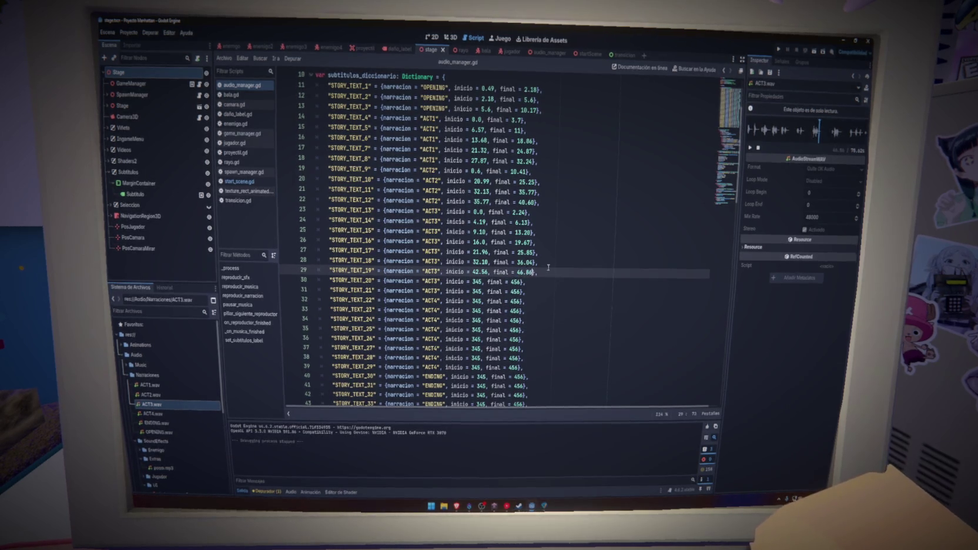
Set STORY_TEXT_20 on line 30 to 55.36–60.75 and save the script.
{"action": "left_click", "coordinate": [558, 281]}
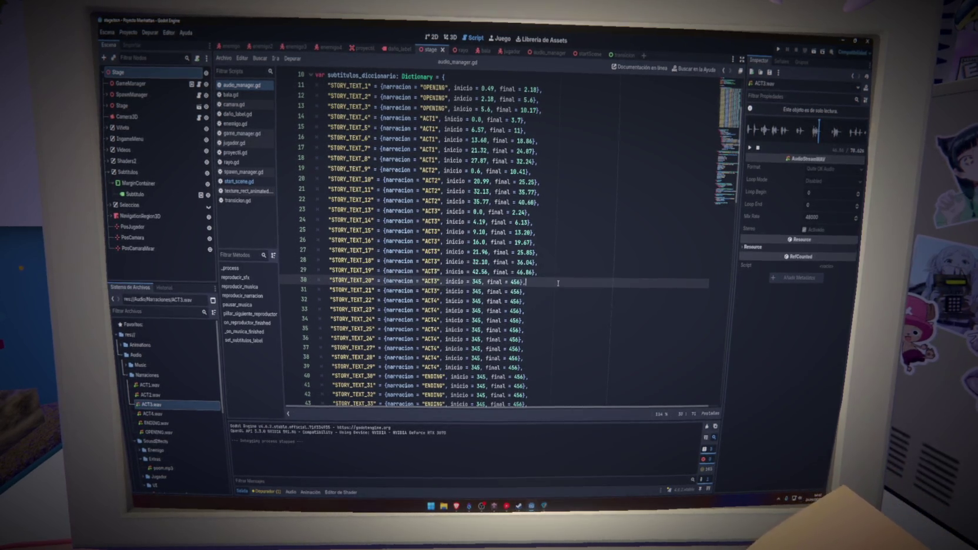
{"action": "scroll", "coordinate": [558, 280], "scroll_direction": "down", "scroll_amount": 3}
{"action": "scroll", "coordinate": [558, 280], "scroll_direction": "up", "scroll_amount": 5}
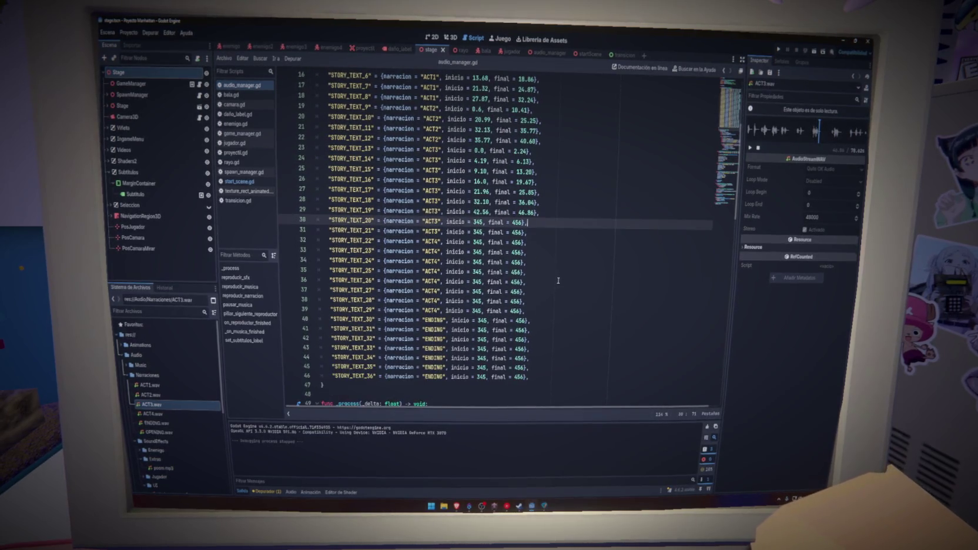
{"action": "scroll", "coordinate": [558, 281], "scroll_direction": "down", "scroll_amount": 4}
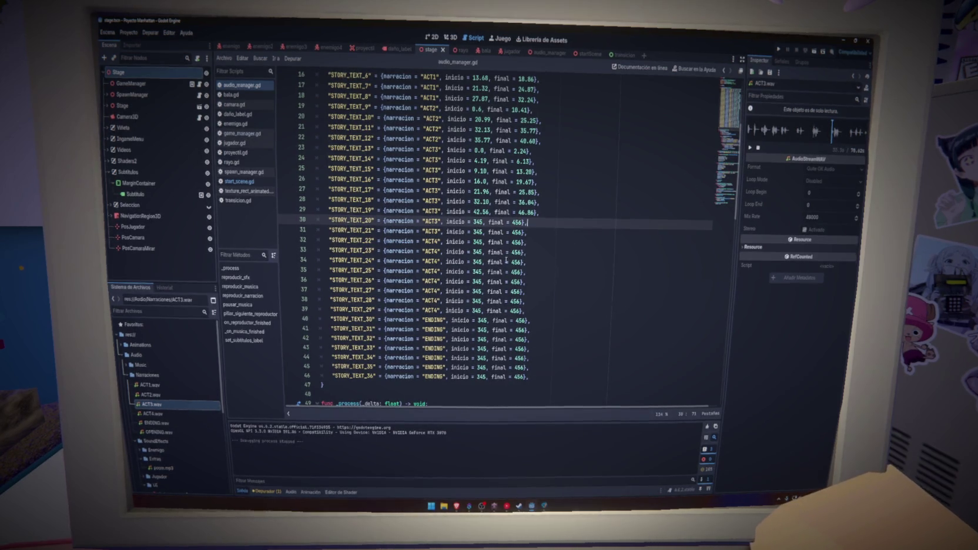
{"action": "double_click", "coordinate": [477, 222]}
{"action": "type", "text": "55."}
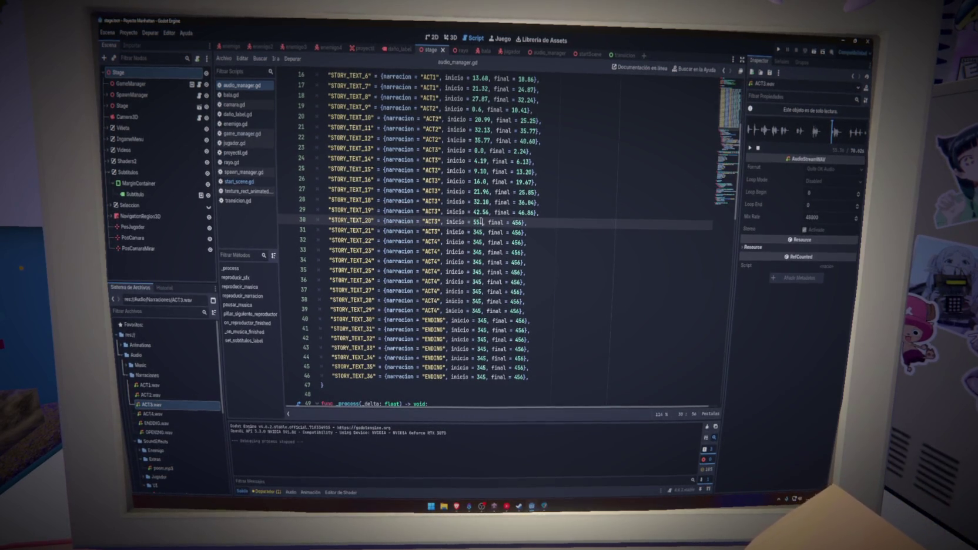
{"action": "type", "text": "36"}
{"action": "left_click", "coordinate": [481, 222]}
{"action": "type", "text": ".36"}
{"action": "key", "text": "ctrl+s"}
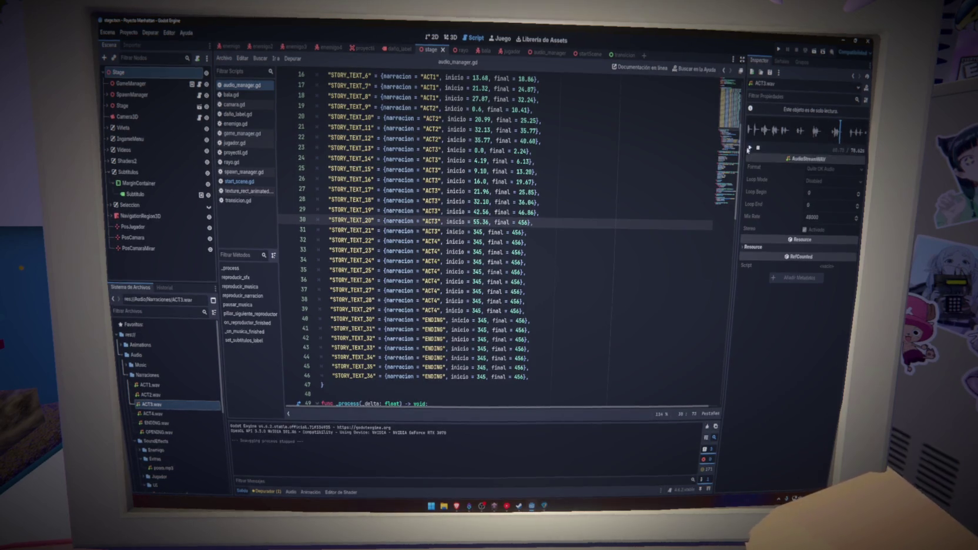
{"action": "double_click", "coordinate": [523, 222]}
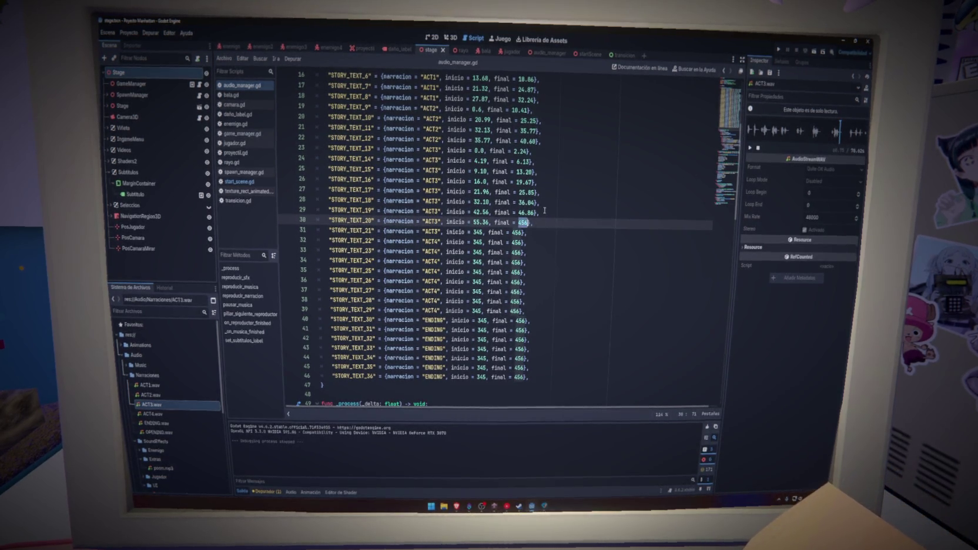
{"action": "type", "text": "60.75"}
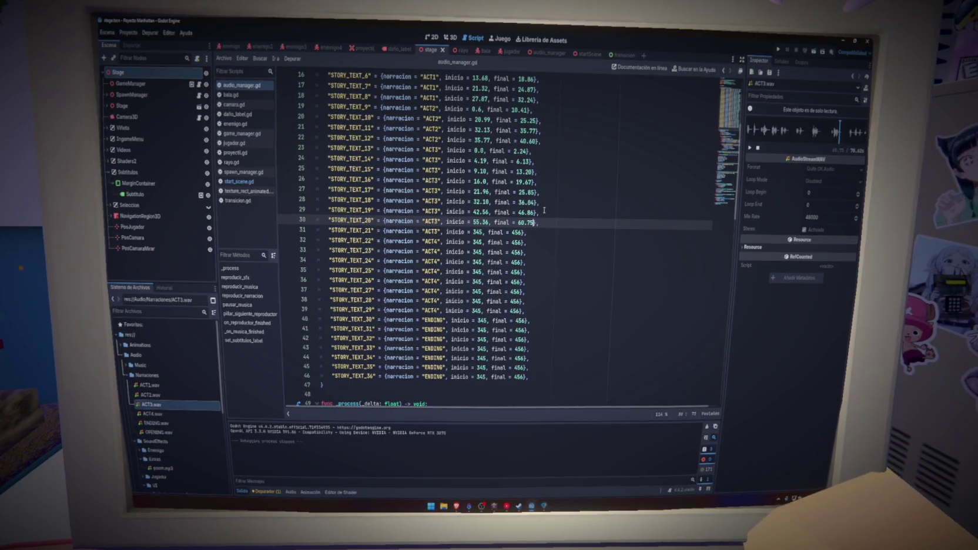
{"action": "type", "text": "}"}
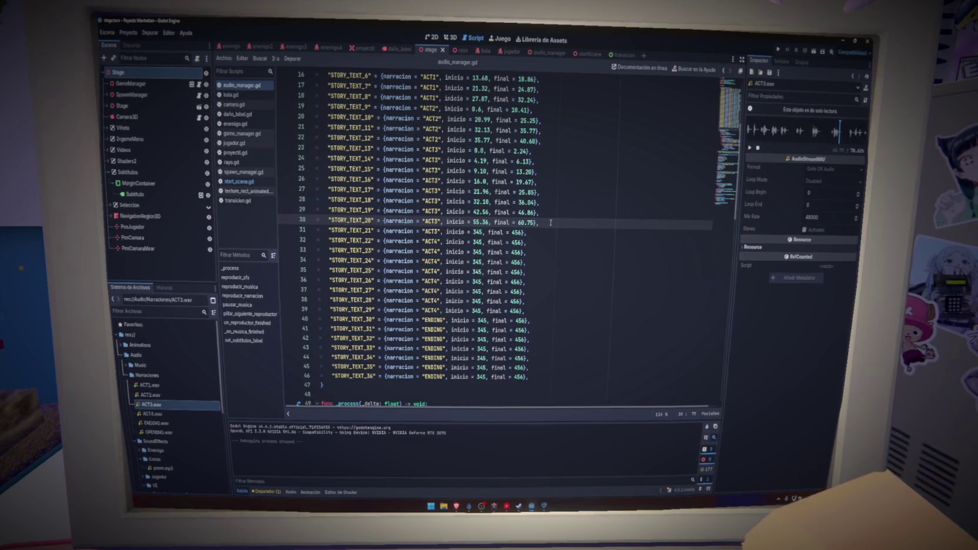
{"action": "key", "text": "ctrl+s"}
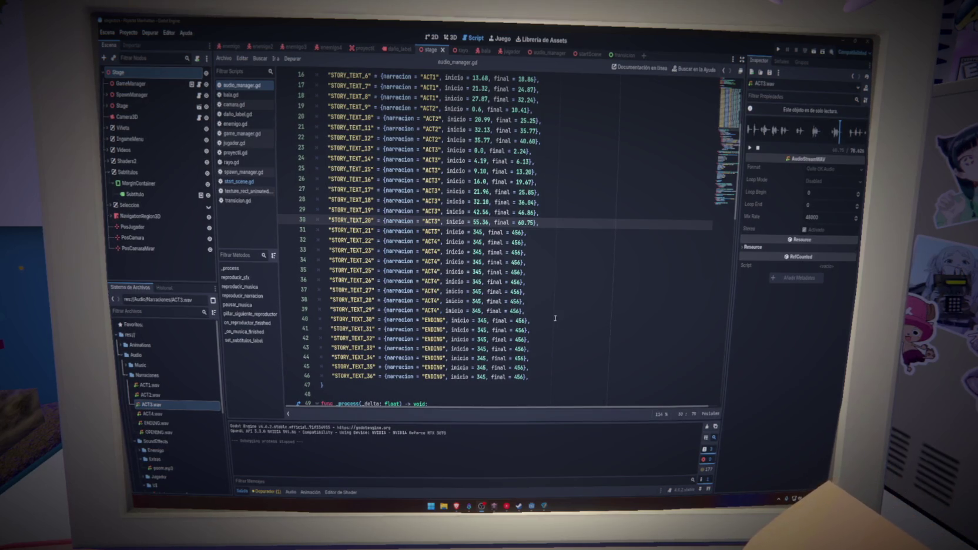
{"action": "left_click", "coordinate": [584, 379]}
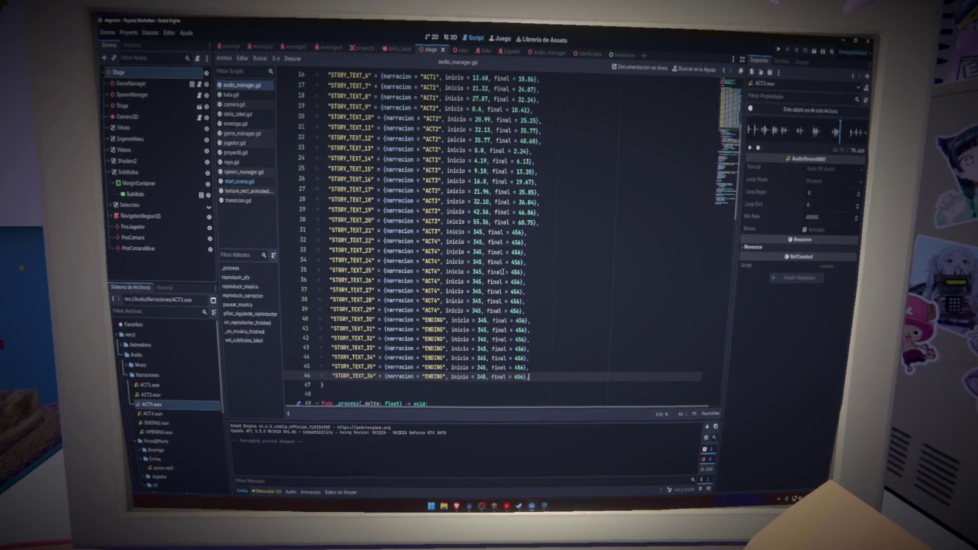
Time STORY_TEXT_21 on line 31 at 67.44–78.63 from the ACT3 preview and save.
{"action": "left_click", "coordinate": [479, 232]}
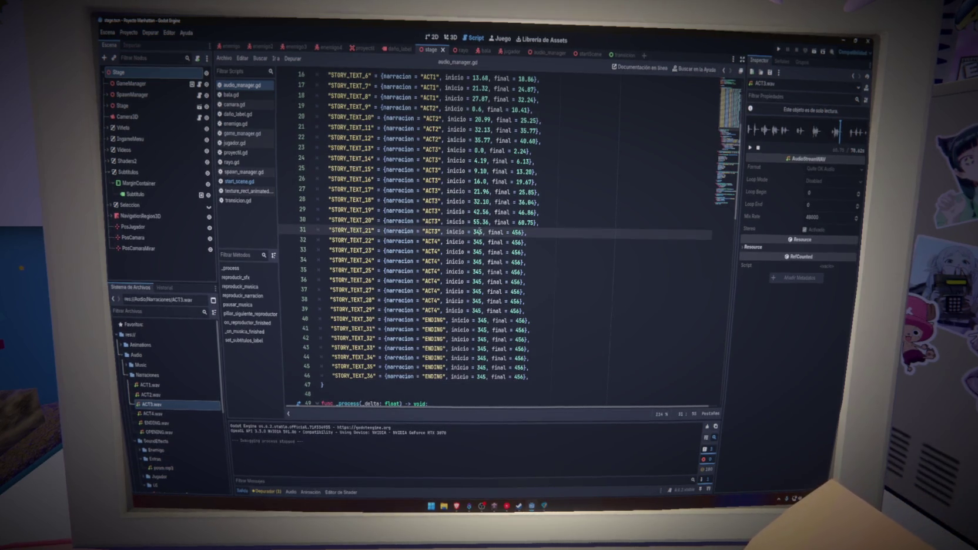
{"action": "double_click", "coordinate": [478, 232]}
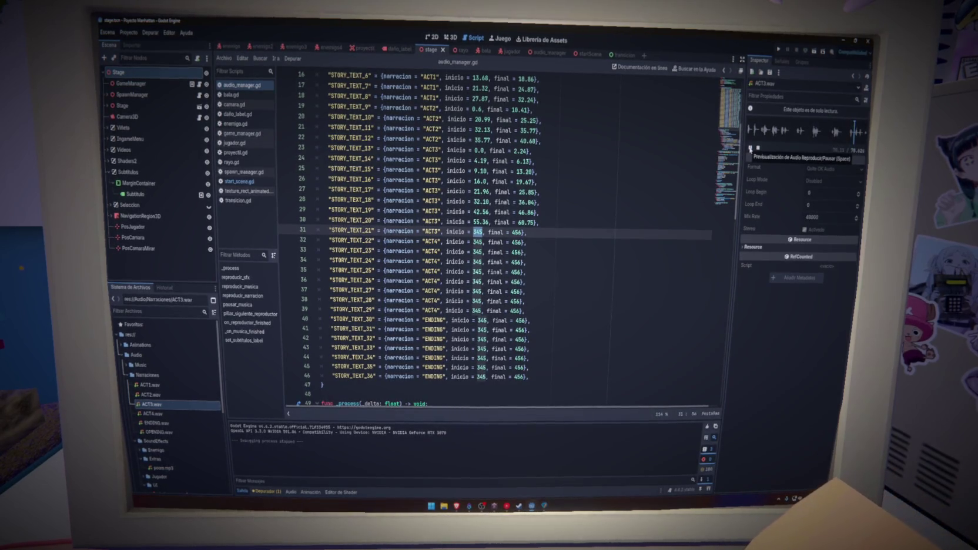
{"action": "left_click", "coordinate": [848, 133]}
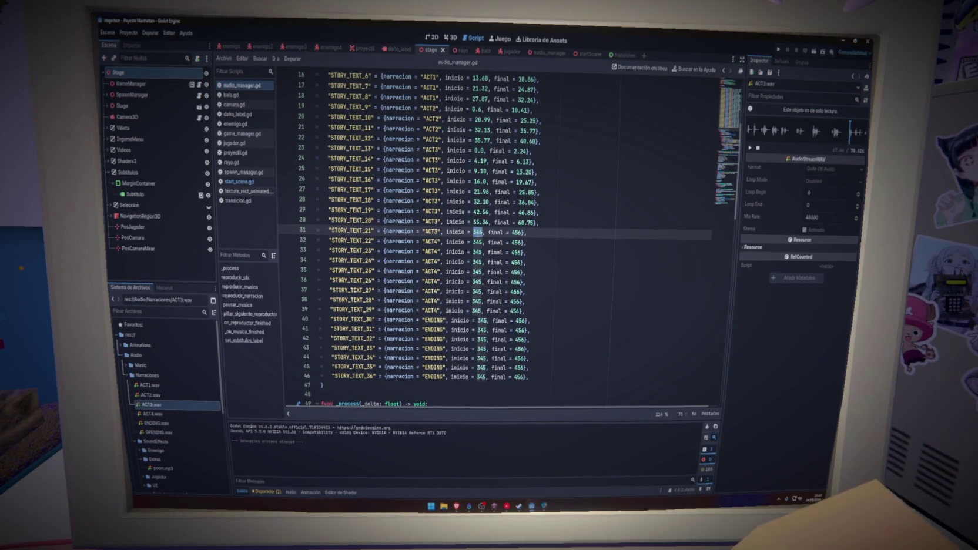
{"action": "type", "text": "61"}
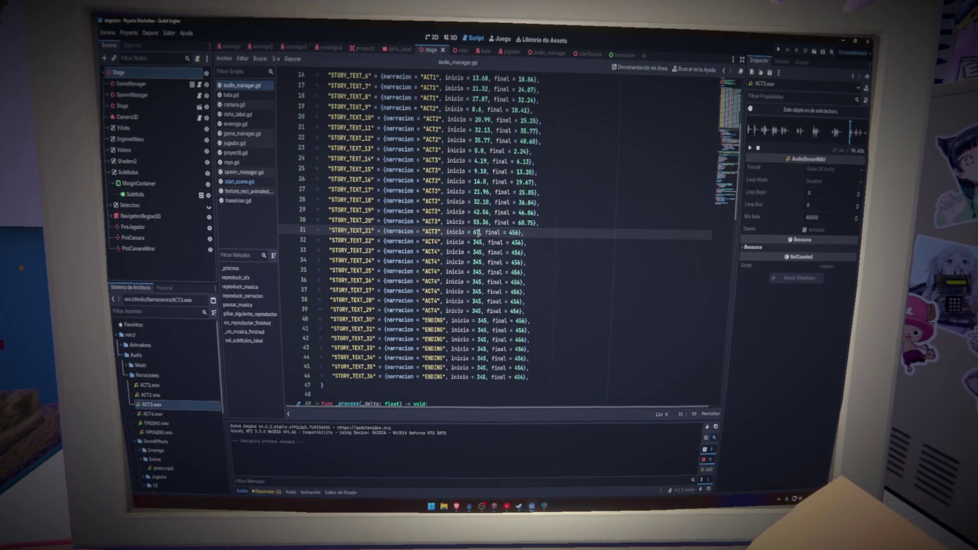
{"action": "type", "text": ".44"}
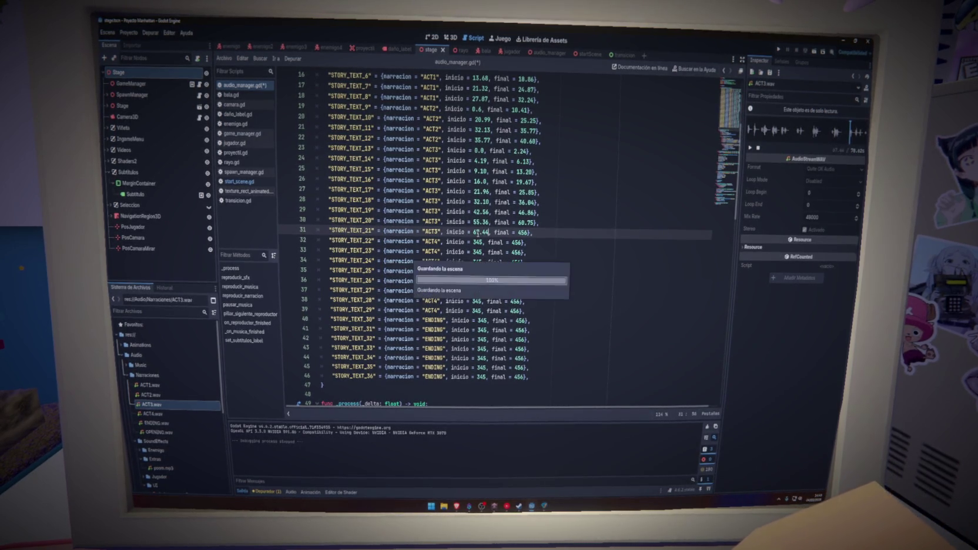
{"action": "double_click", "coordinate": [523, 232]}
{"action": "key", "text": "ctrl+s"}
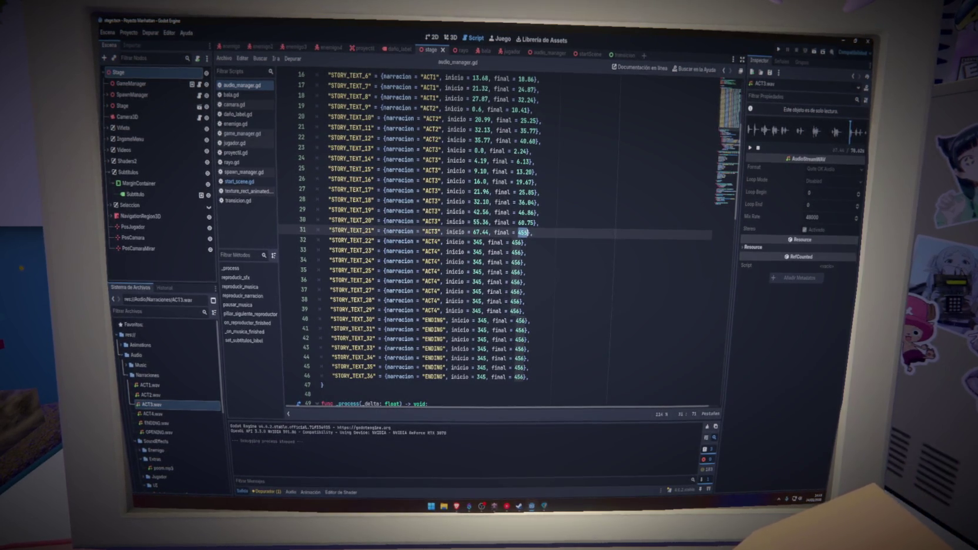
{"action": "key", "text": "Right"}
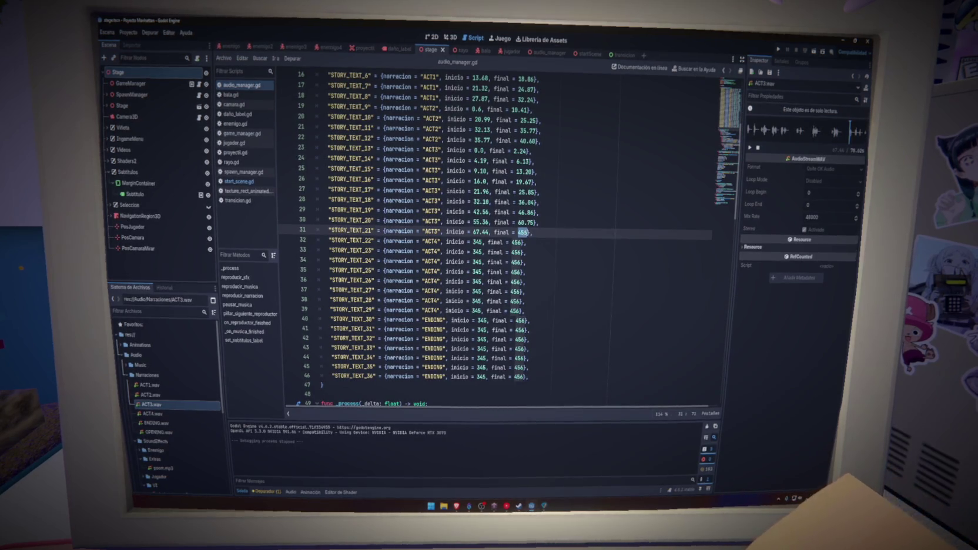
{"action": "type", "text": "7"}
{"action": "type", "text": ".61"}
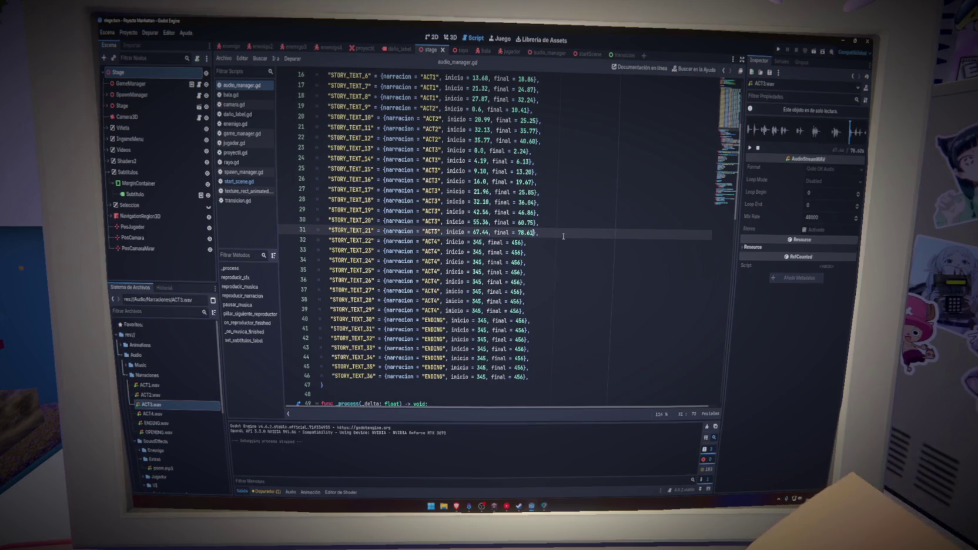
{"action": "left_click", "coordinate": [436, 242]}
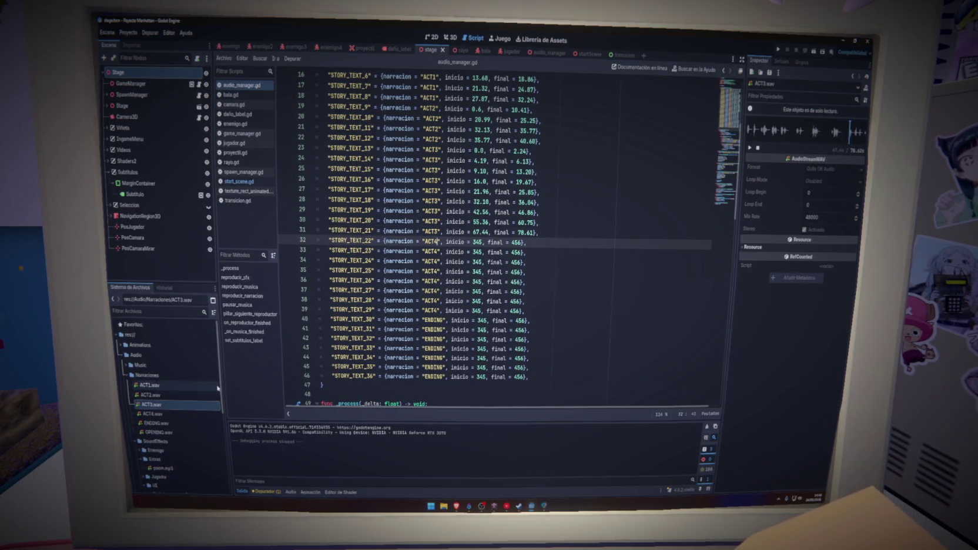
Load ACT4.wav into the preview and time STORY_TEXT_22 on line 32 to end at 6.24, saving.
{"action": "left_click", "coordinate": [151, 414]}
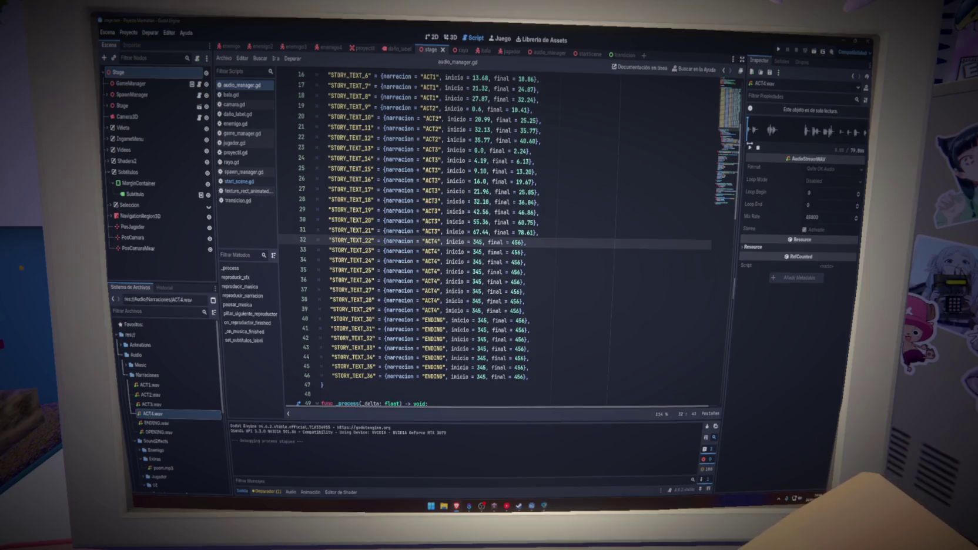
{"action": "left_click", "coordinate": [750, 147]}
{"action": "key", "text": "BackSpace"}
{"action": "key", "text": "BackSpace"}
{"action": "key", "text": "BackSpace"}
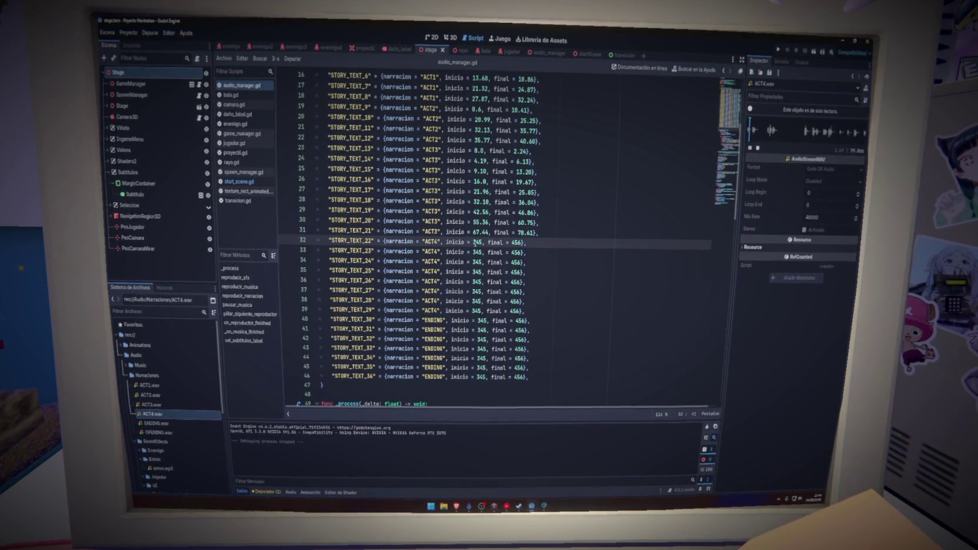
{"action": "type", "text": "9.9"}
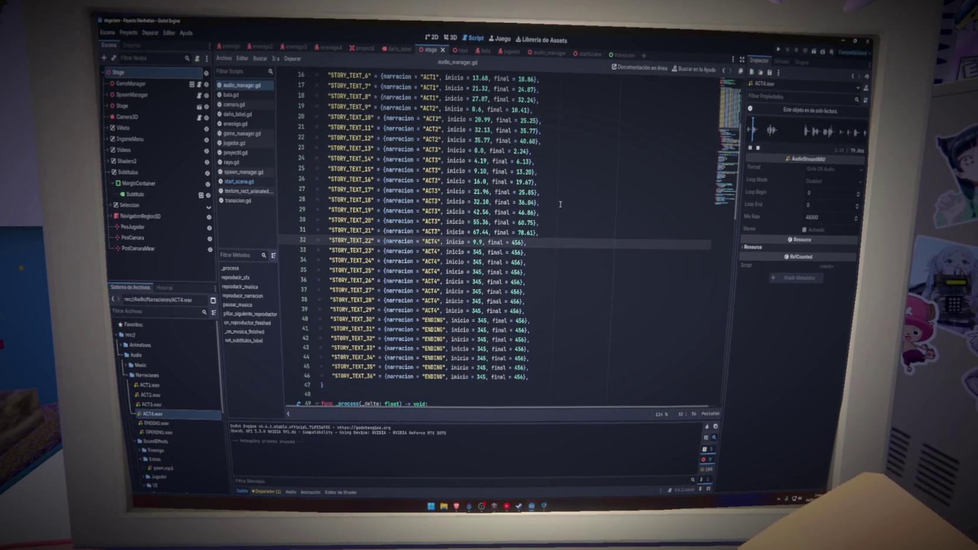
{"action": "left_click", "coordinate": [750, 148]}
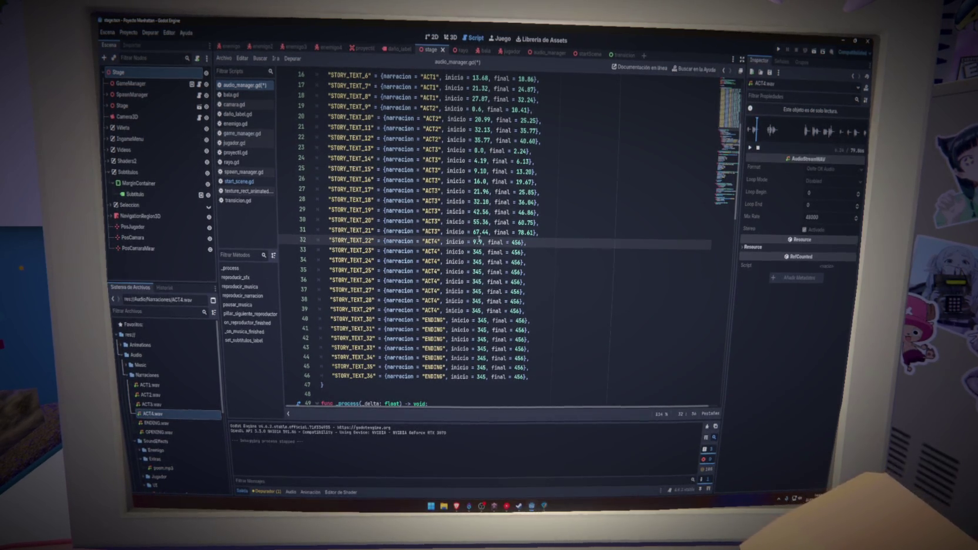
{"action": "double_click", "coordinate": [477, 241]}
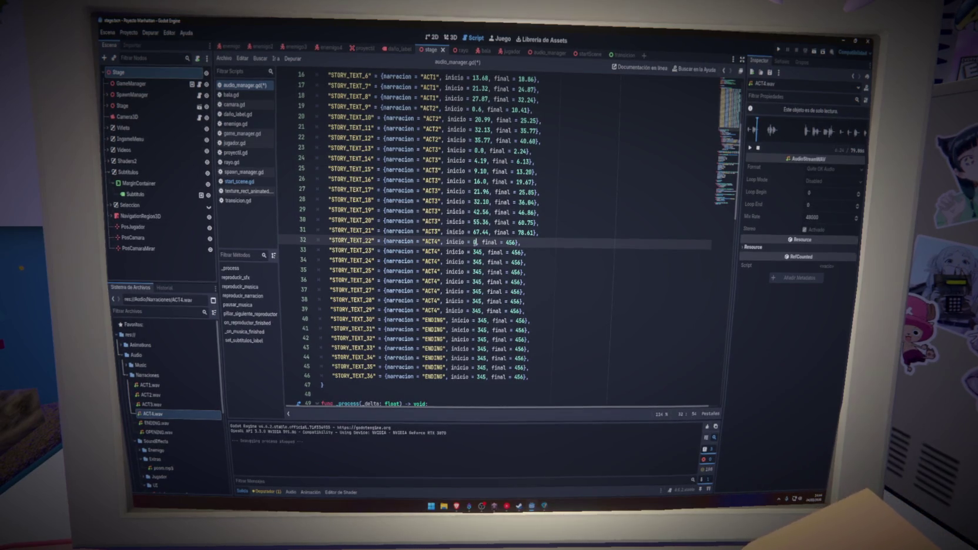
{"action": "key", "text": "ctrl+s"}
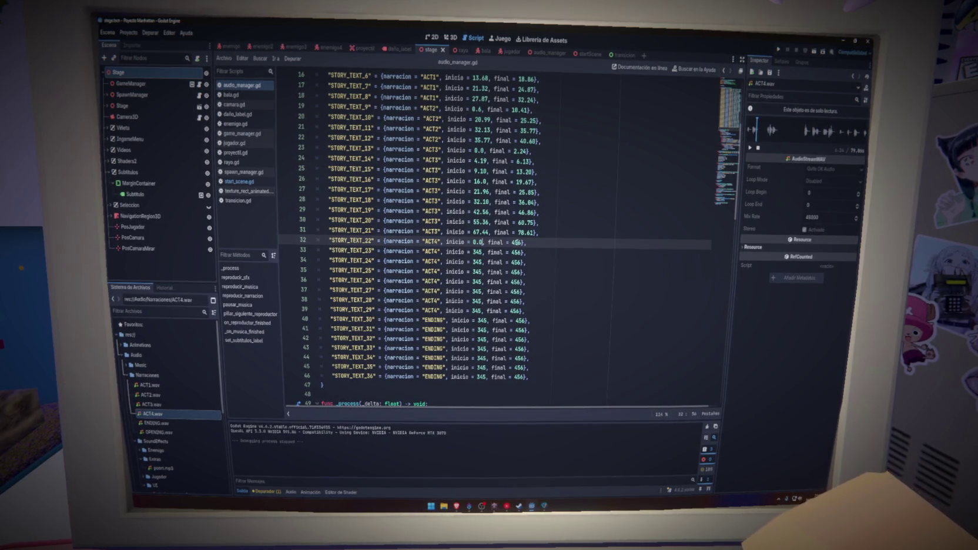
{"action": "type", "text": "4"}
{"action": "type", "text": "24"}
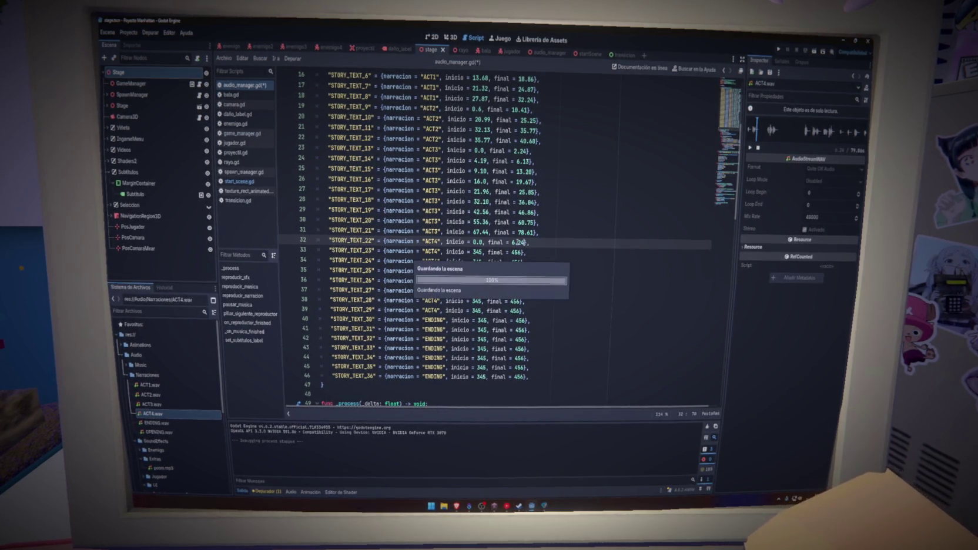
Set STORY_TEXT_23 on line 33 to 13.31–19.29 and save the script.
{"action": "left_click", "coordinate": [749, 148]}
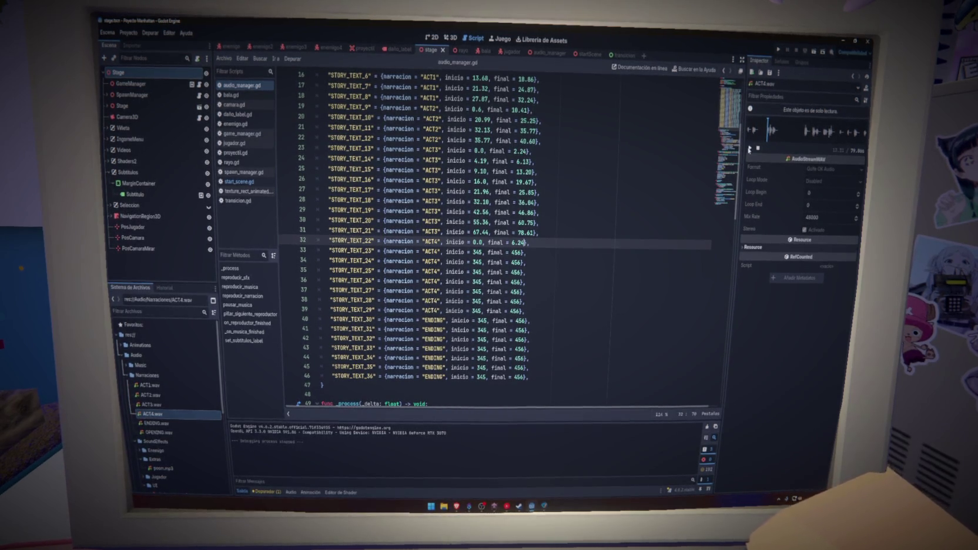
{"action": "double_click", "coordinate": [480, 252]}
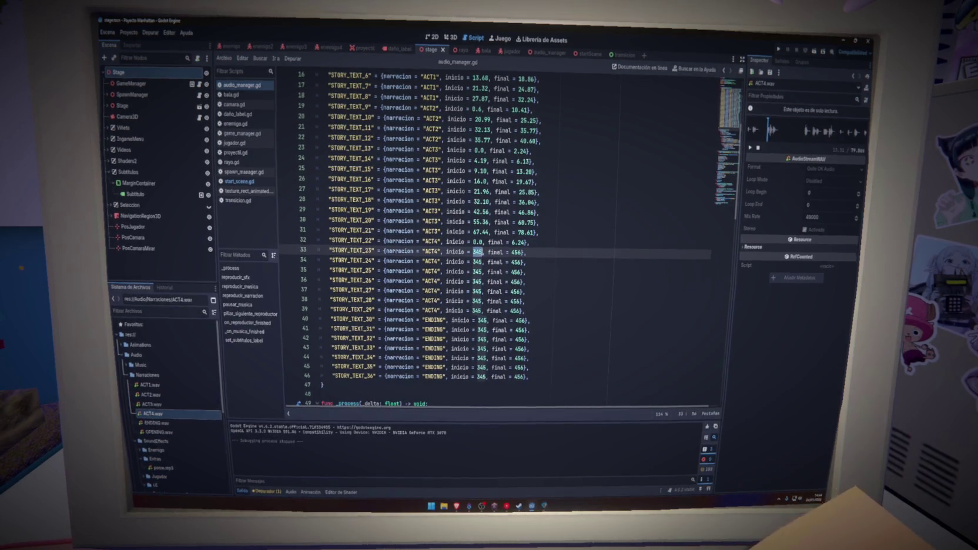
{"action": "type", "text": "13.31"}
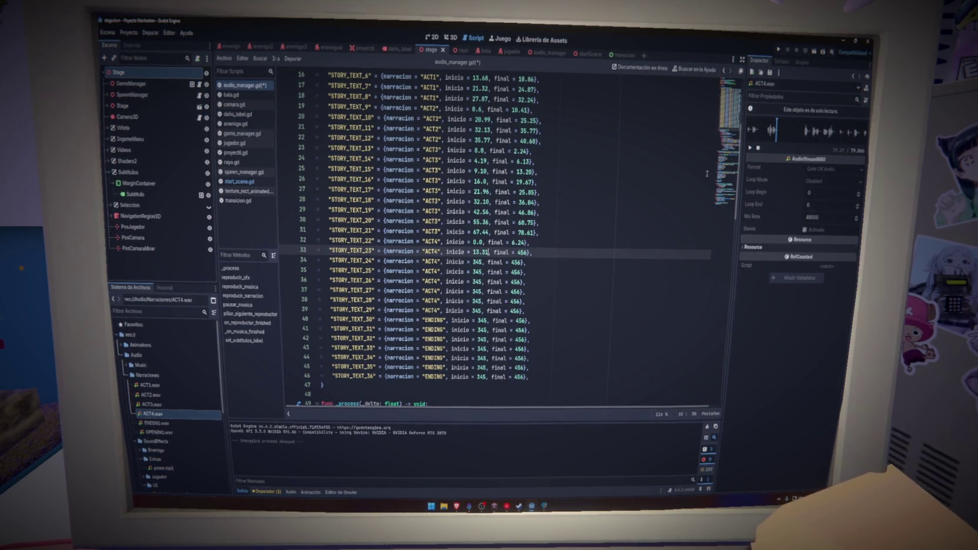
{"action": "double_click", "coordinate": [521, 252]}
{"action": "type", "text": "19.29"}
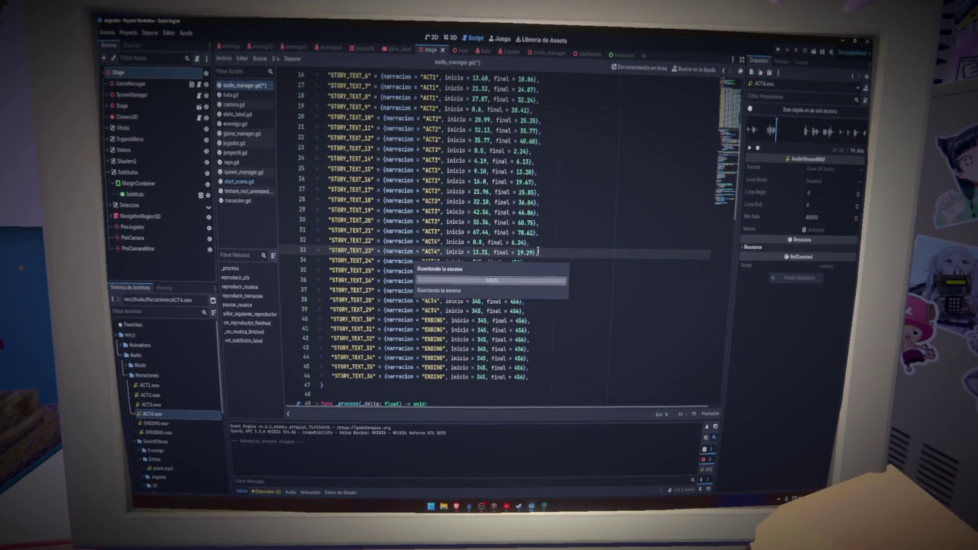
{"action": "double_click", "coordinate": [477, 262]}
{"action": "key", "text": "ctrl+s"}
{"action": "left_click", "coordinate": [809, 133]}
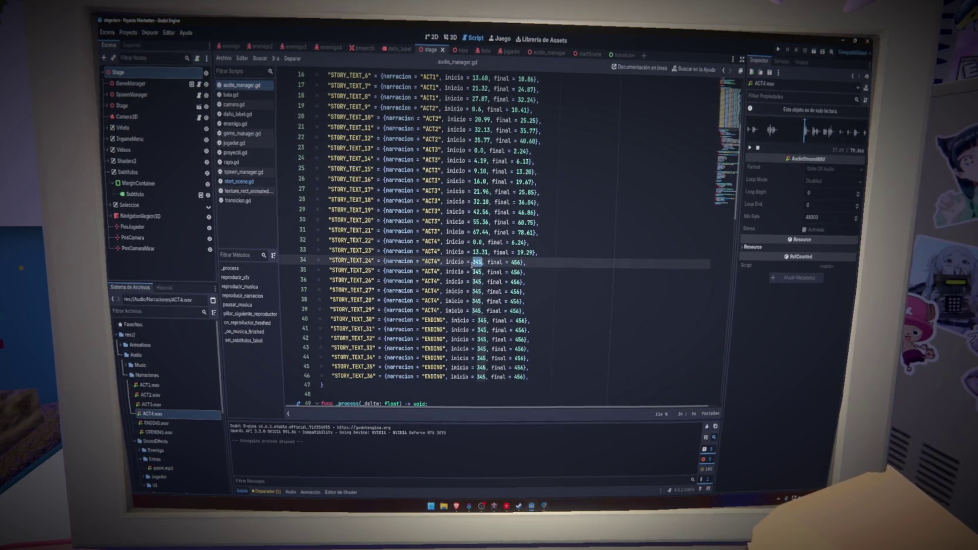
Set STORY_TEXT_24 on line 34 to 37.89–40.20 and save.
{"action": "type", "text": "3"}
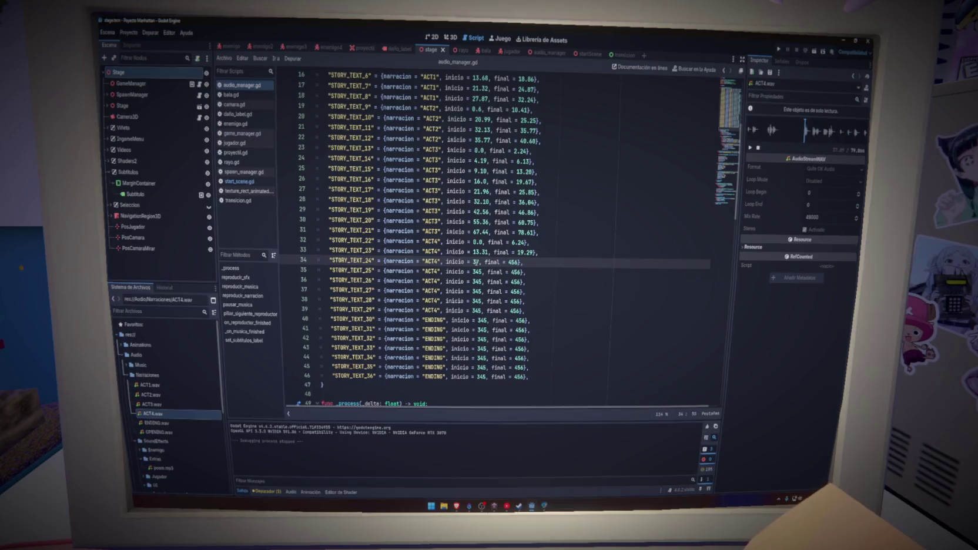
{"action": "type", "text": "7.89"}
{"action": "double_click", "coordinate": [522, 262]}
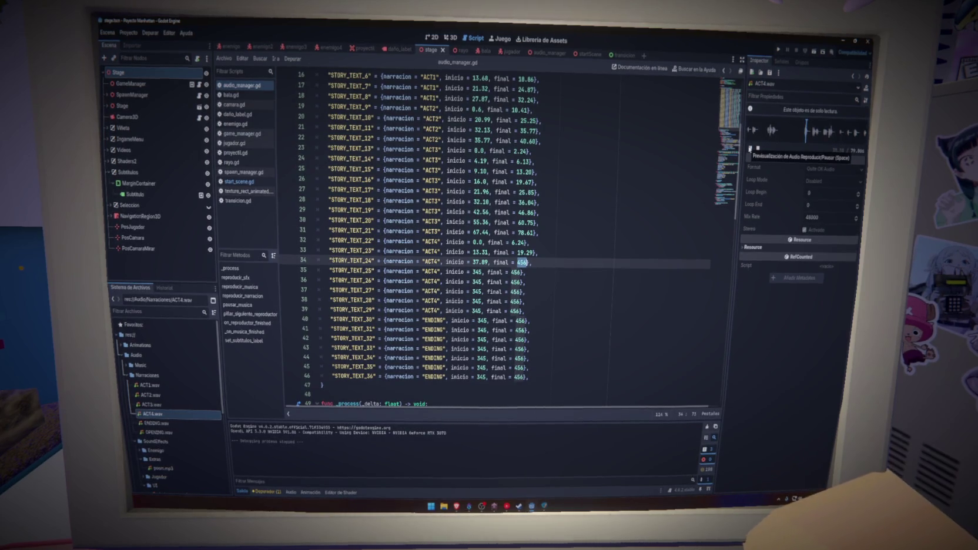
{"action": "left_click", "coordinate": [750, 149]}
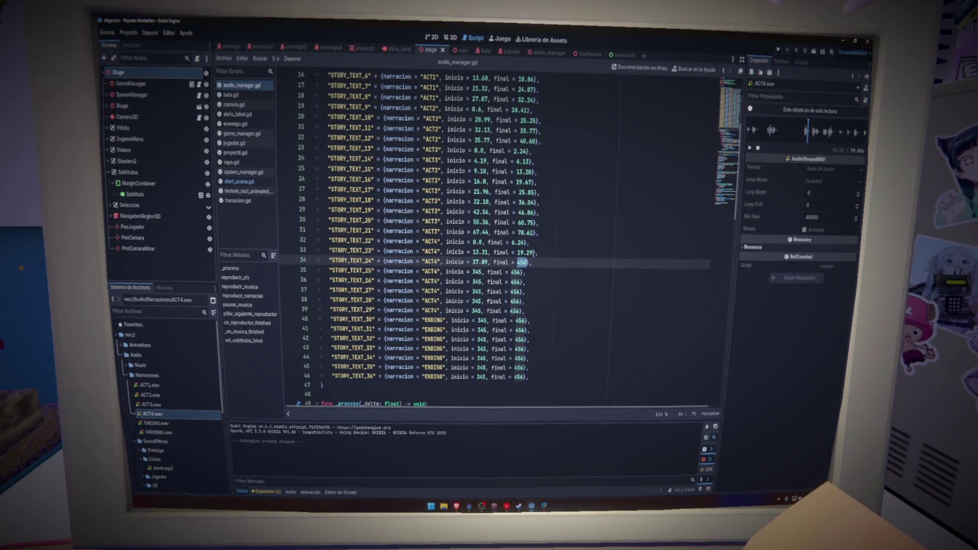
{"action": "type", "text": "0.20"}
{"action": "key", "text": "ctrl+s"}
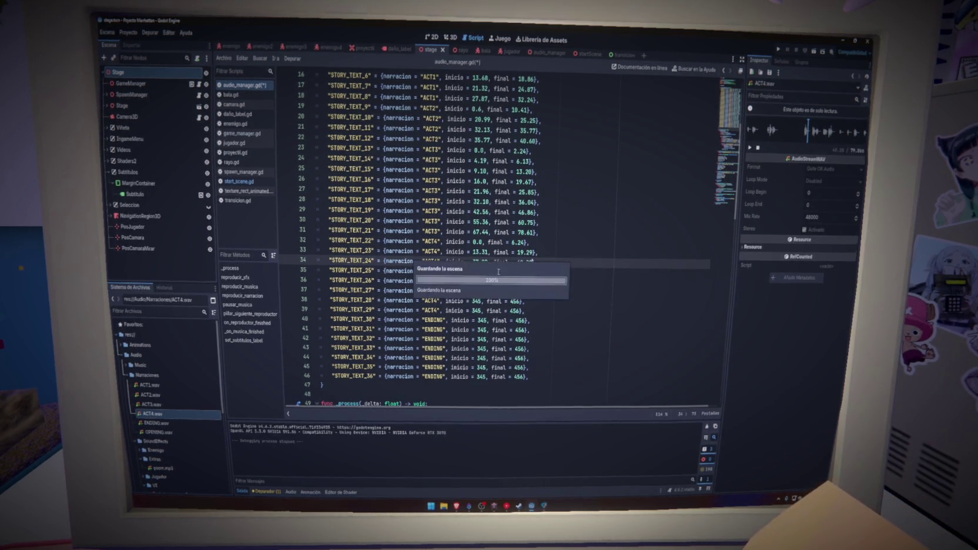
Give STORY_TEXT_25 on line 35 a start time of 43.20.
{"action": "left_click", "coordinate": [475, 272]}
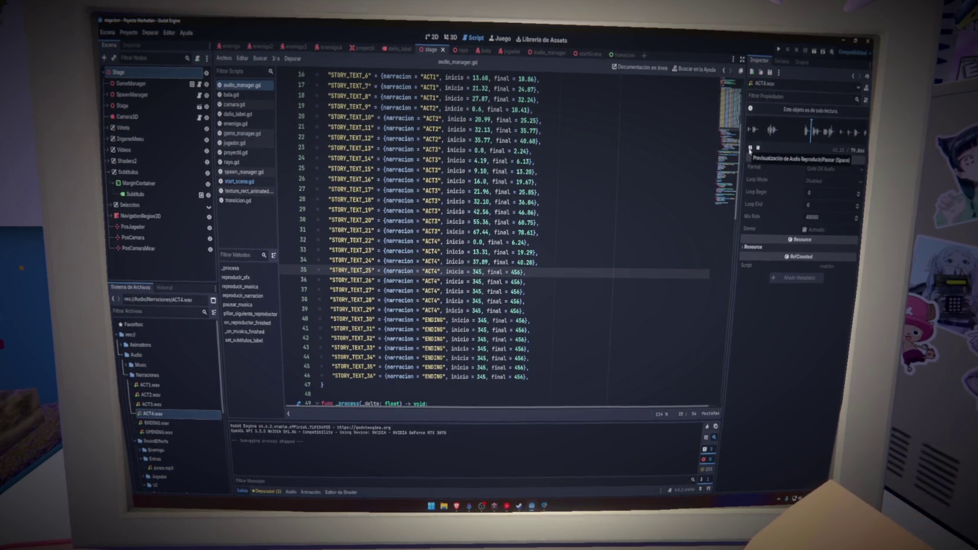
{"action": "left_click", "coordinate": [750, 148]}
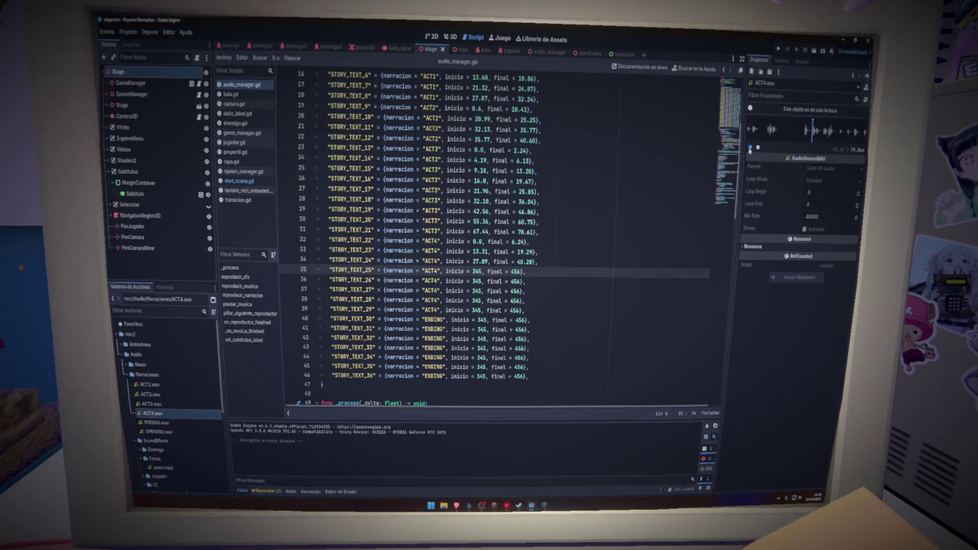
{"action": "double_click", "coordinate": [477, 272]}
{"action": "type", "text": "43.20"}
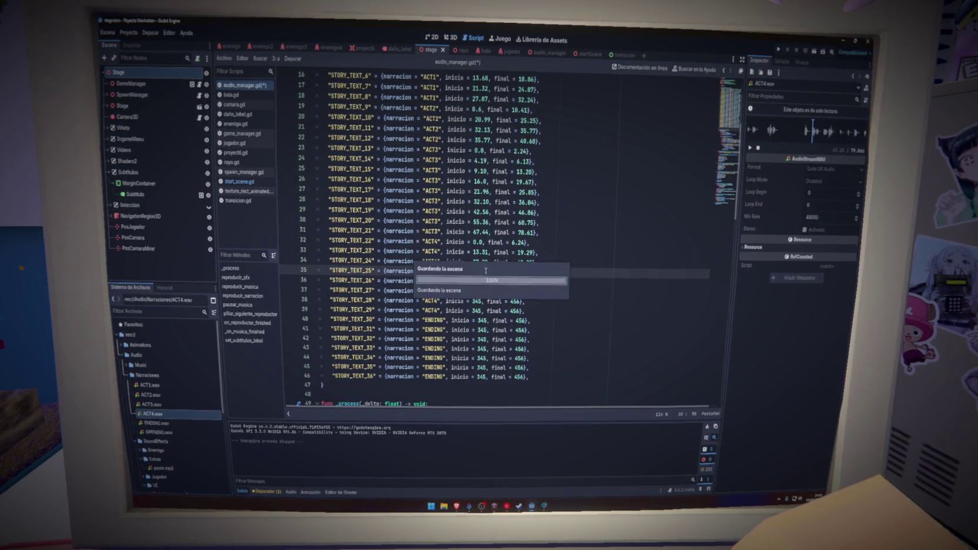
{"action": "left_click", "coordinate": [551, 271]}
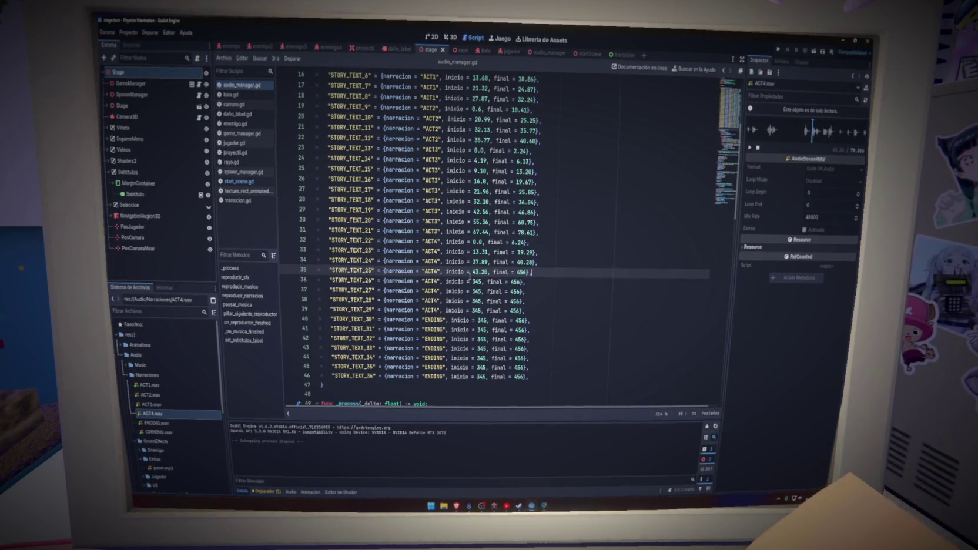
End STORY_TEXT_25 at 47.65 and time STORY_TEXT_26 at 50.44–54.02.
{"action": "left_click", "coordinate": [750, 147]}
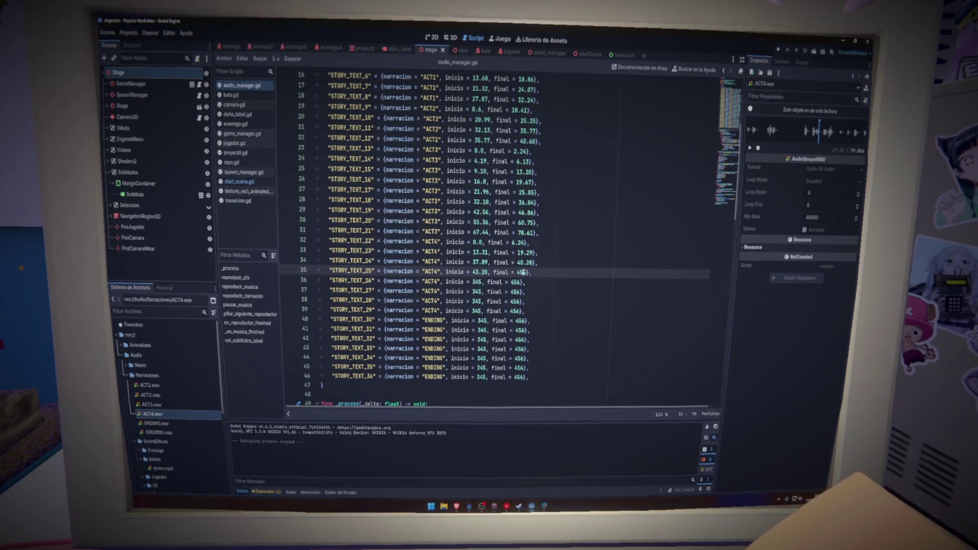
{"action": "double_click", "coordinate": [521, 272]}
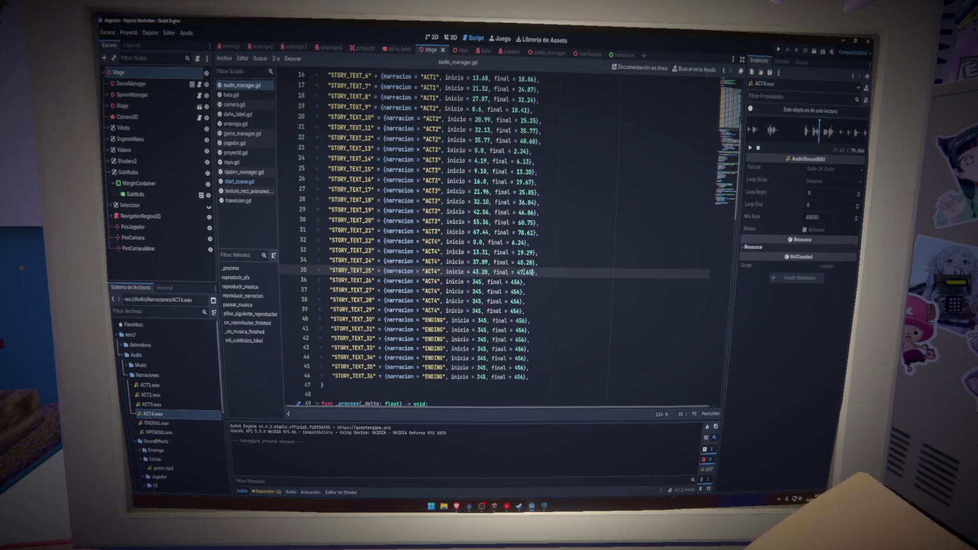
{"action": "double_click", "coordinate": [477, 281]}
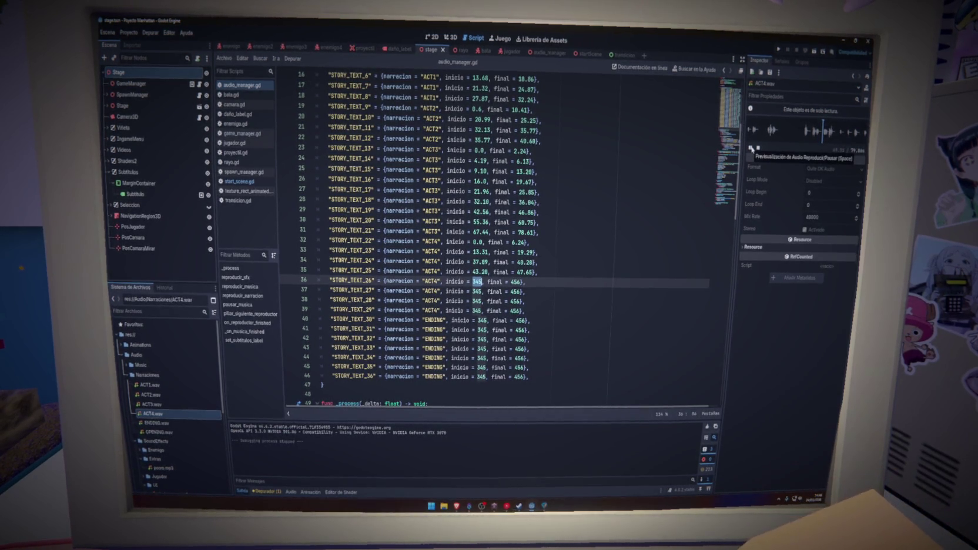
{"action": "left_click", "coordinate": [750, 149]}
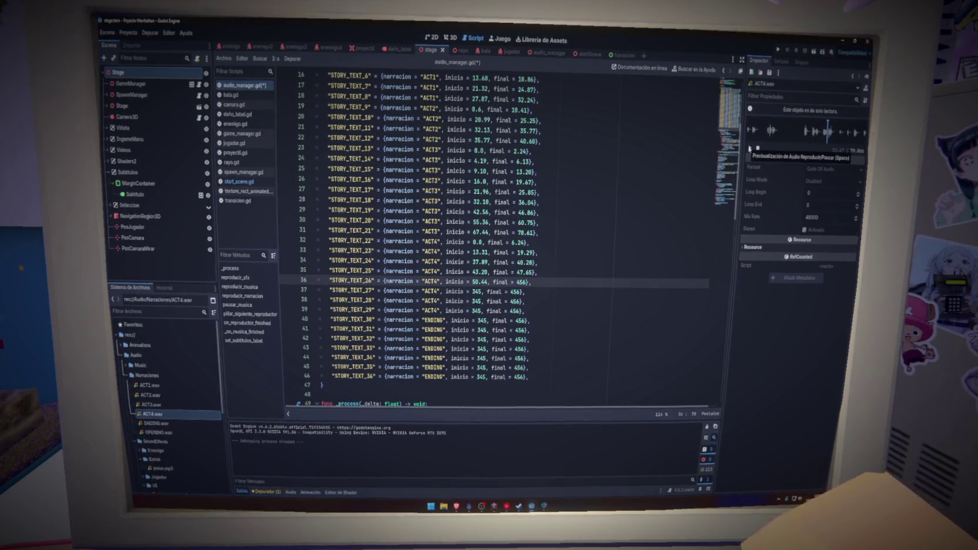
{"action": "type", "text": "50.44"}
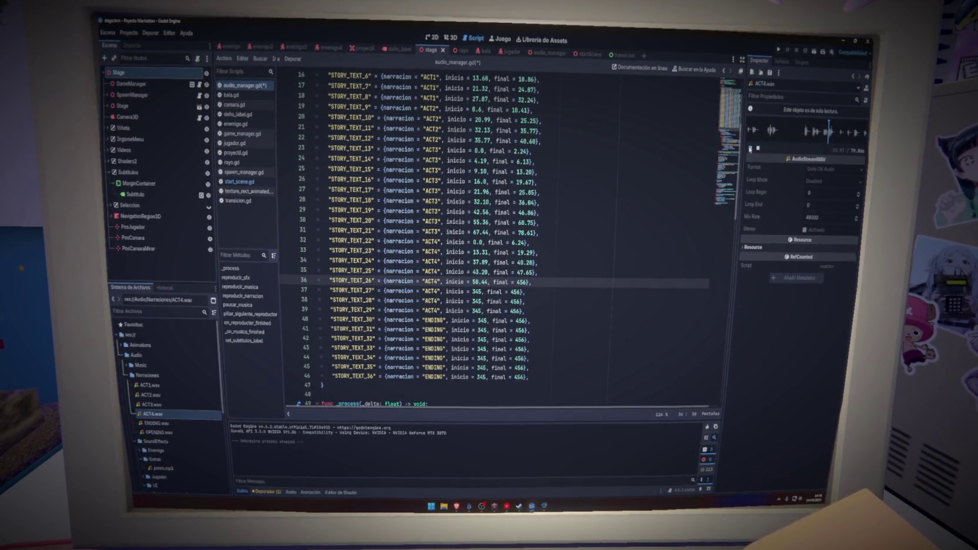
{"action": "double_click", "coordinate": [520, 282]}
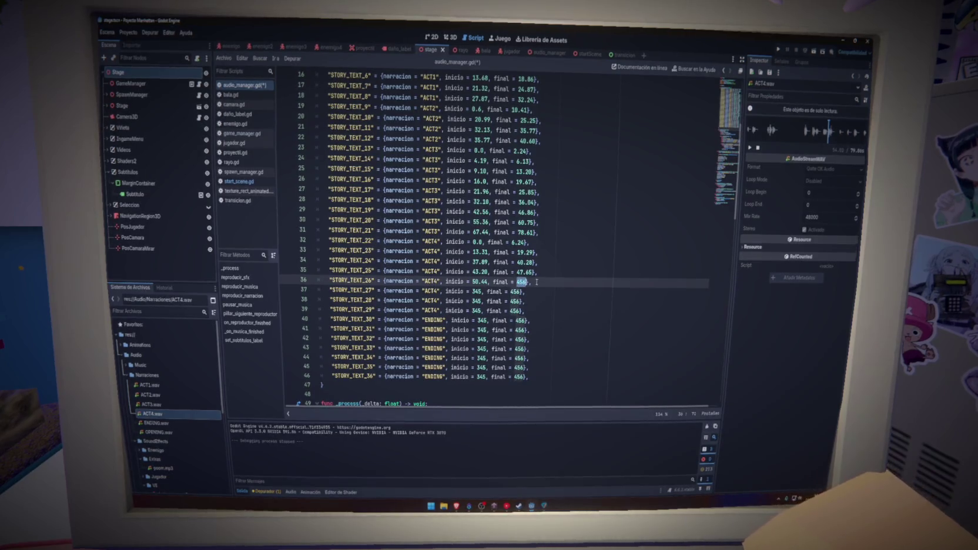
{"action": "type", "text": "54.02"}
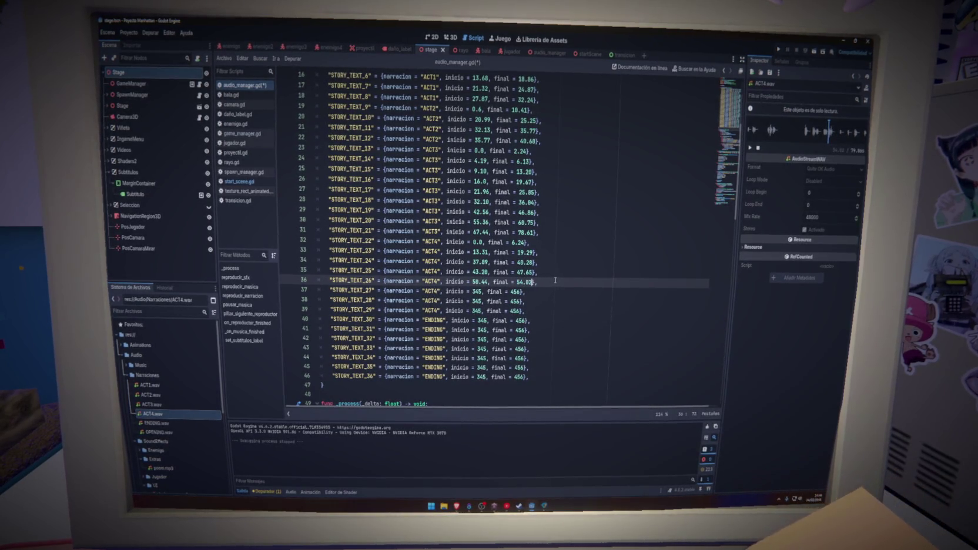
Copy 54.02 into STORY_TEXT_27's start time on line 37.
{"action": "double_click", "coordinate": [512, 282]}
{"action": "key", "text": "ctrl+c"}
{"action": "double_click", "coordinate": [479, 291]}
{"action": "key", "text": "ctrl+v"}
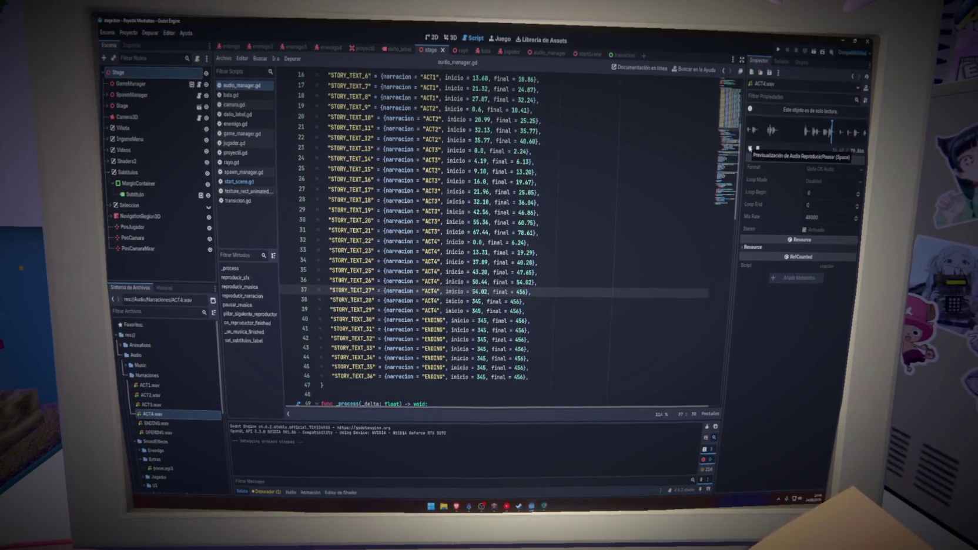
Set STORY_TEXT_27's end time to 57.05 and save.
{"action": "left_click", "coordinate": [749, 148]}
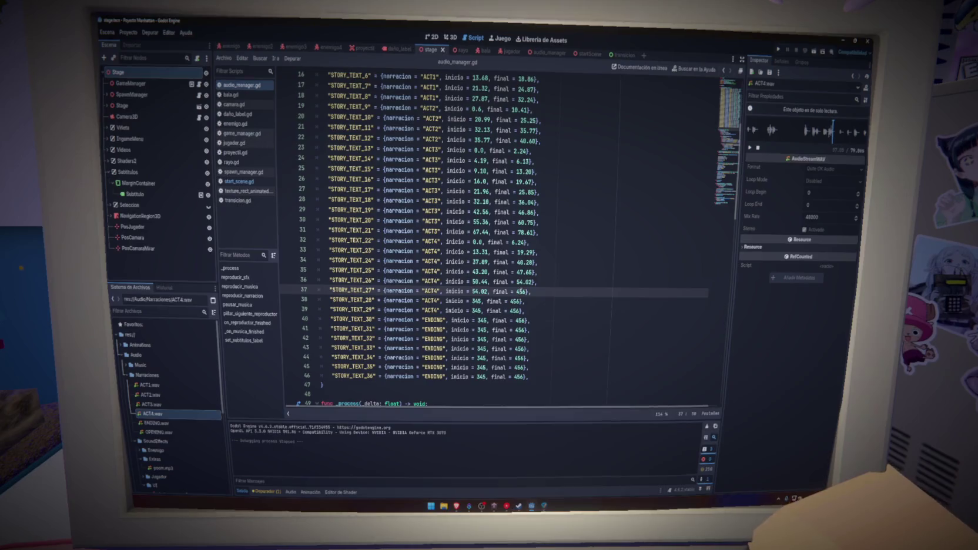
{"action": "double_click", "coordinate": [521, 292]}
{"action": "type", "text": "57.50"}
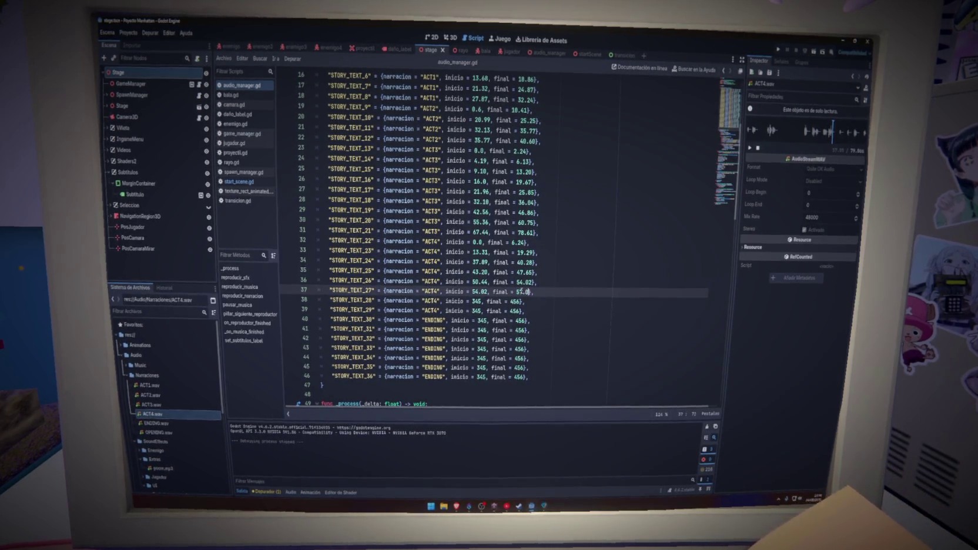
{"action": "key", "text": "ctrl+s"}
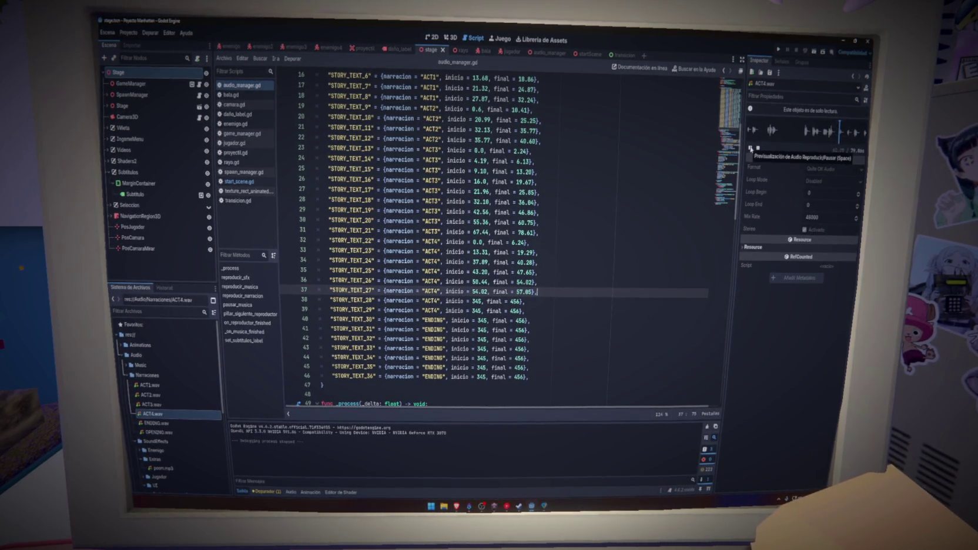
Time STORY_TEXT_28 on line 38 at 61.73–69.17 using the ACT4 preview, saving.
{"action": "left_click", "coordinate": [750, 148]}
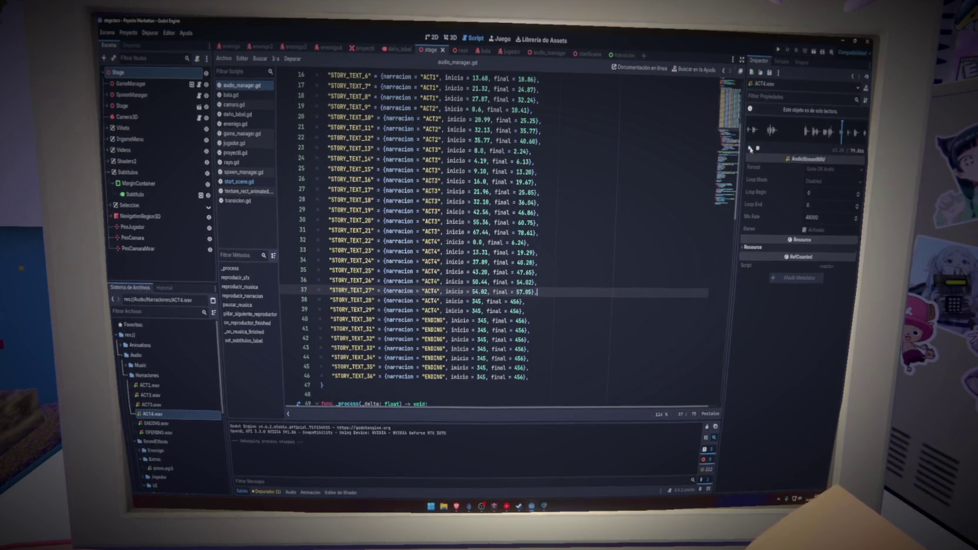
{"action": "left_click", "coordinate": [840, 135]}
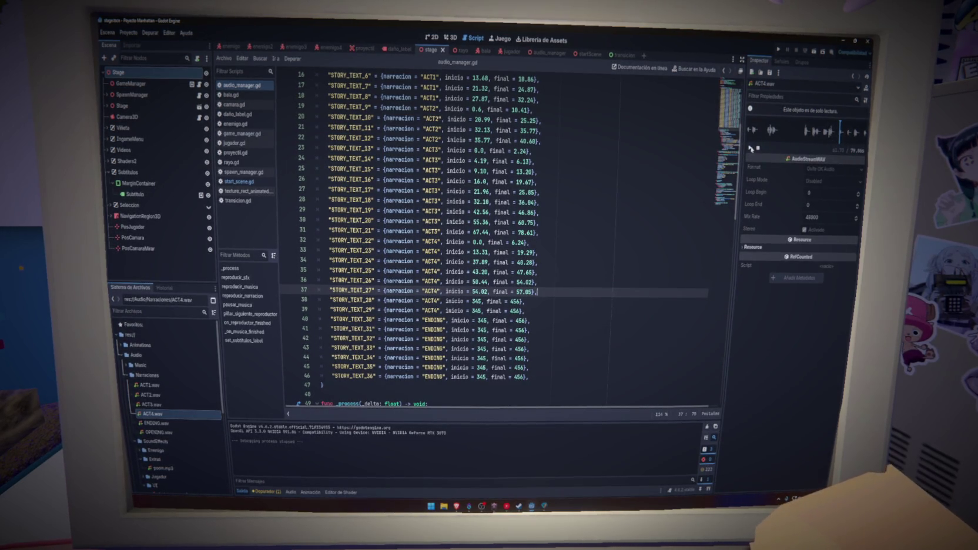
{"action": "double_click", "coordinate": [476, 301]}
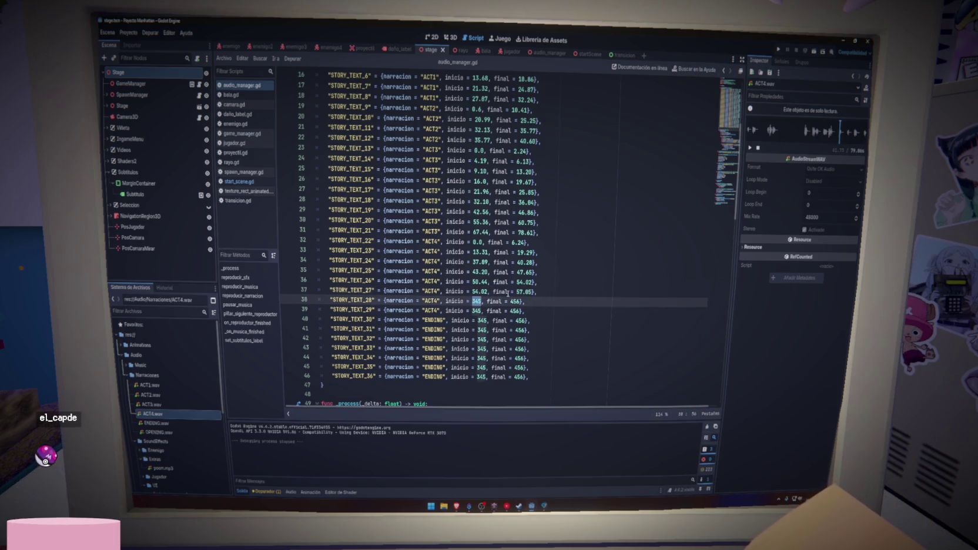
{"action": "type", "text": "61.73"}
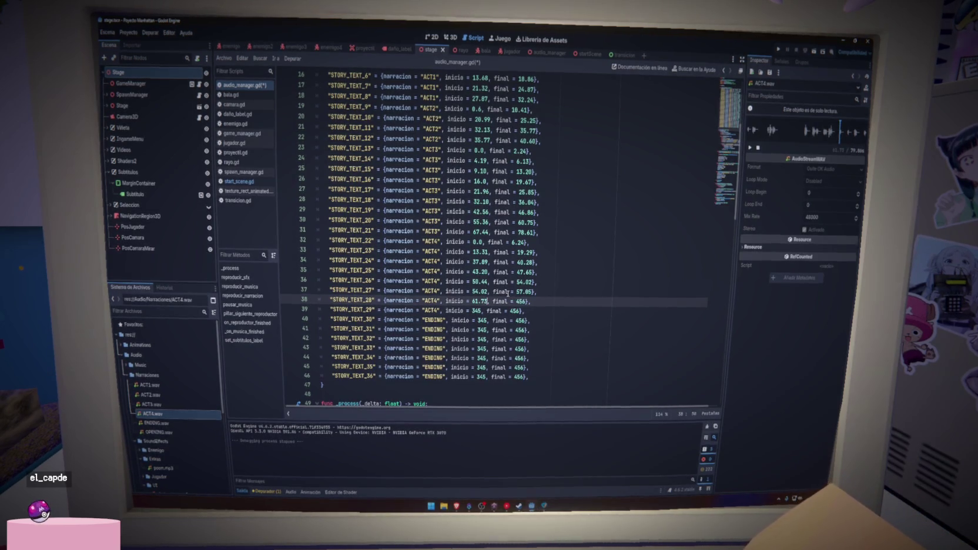
{"action": "key", "text": "ctrl+s"}
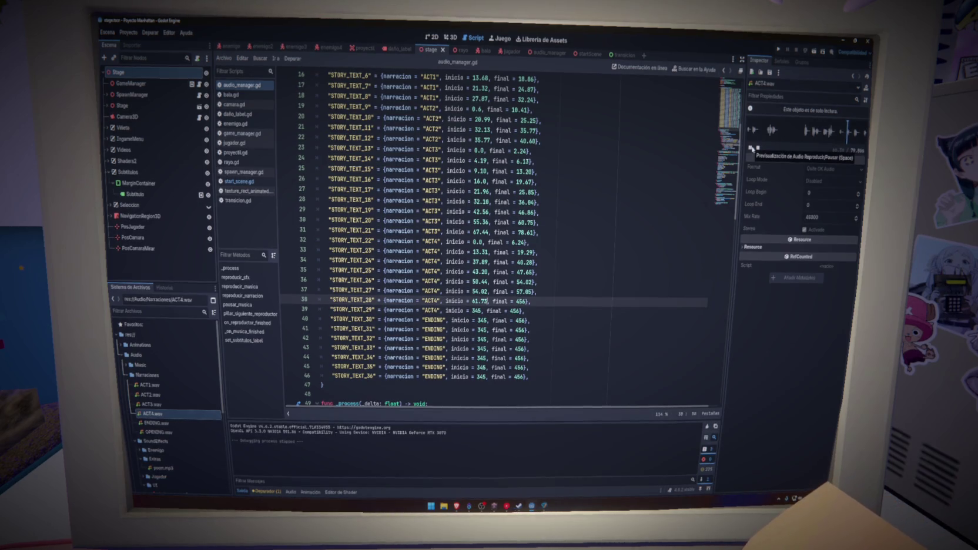
{"action": "left_click", "coordinate": [752, 149]}
{"action": "left_click", "coordinate": [522, 302]}
{"action": "type", "text": "9.17"}
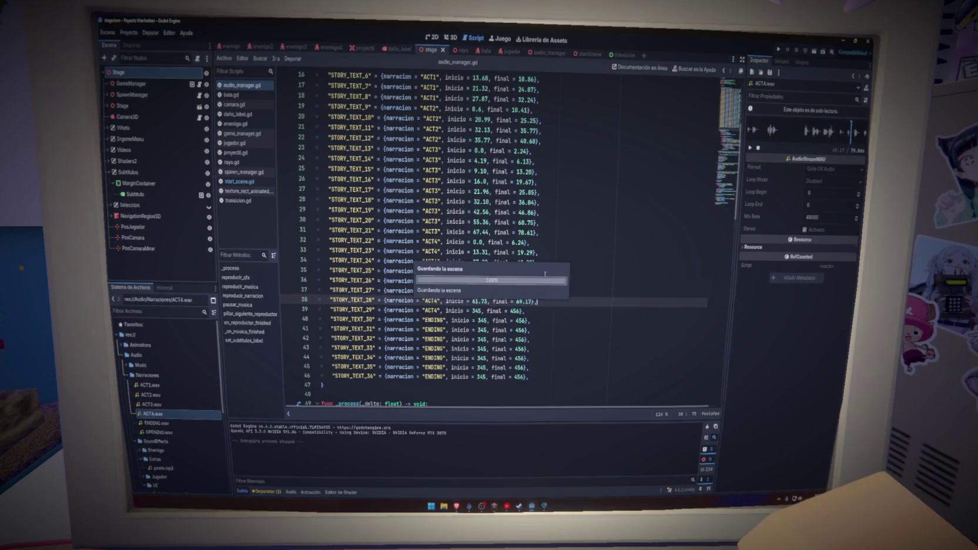
{"action": "left_click", "coordinate": [546, 253]}
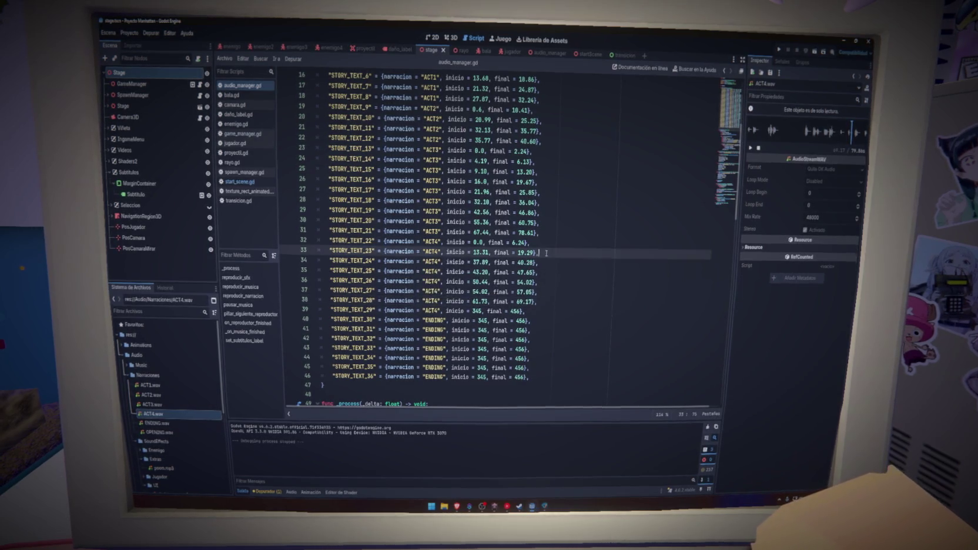
Enter 71.61 and 79.86 as STORY_TEXT_29's start and end on line 39, then save.
{"action": "left_click", "coordinate": [539, 302]}
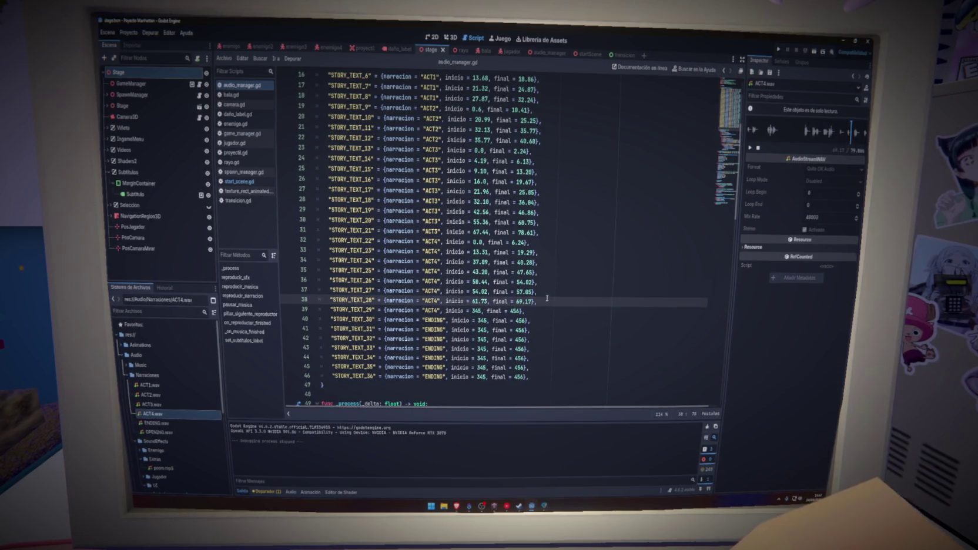
{"action": "key", "text": "Down"}
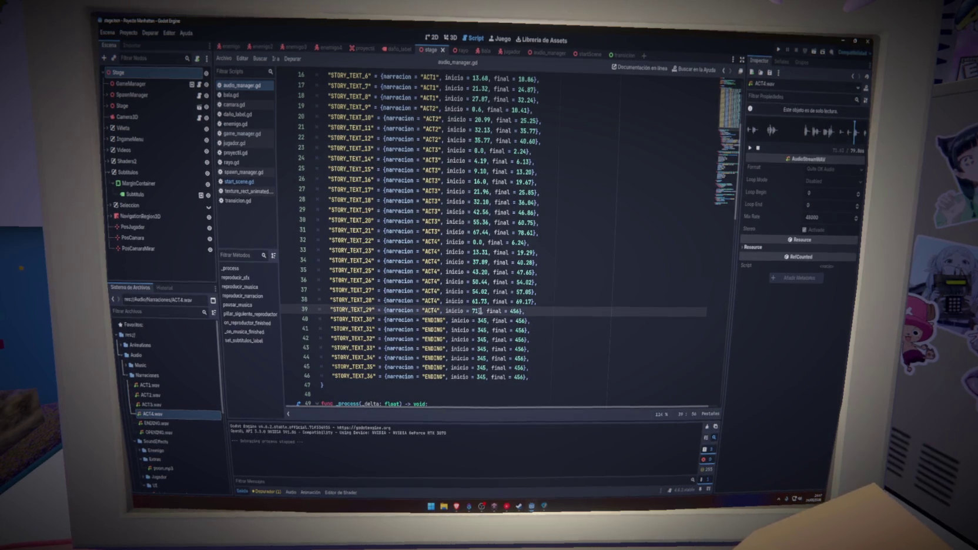
{"action": "type", "text": "71.61"}
{"action": "left_click", "coordinate": [588, 301]}
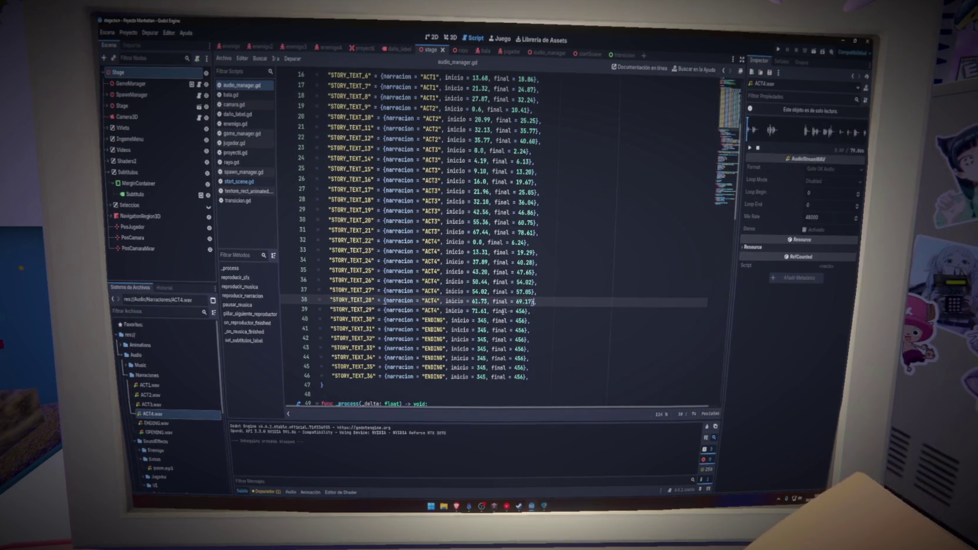
{"action": "left_click", "coordinate": [520, 310]}
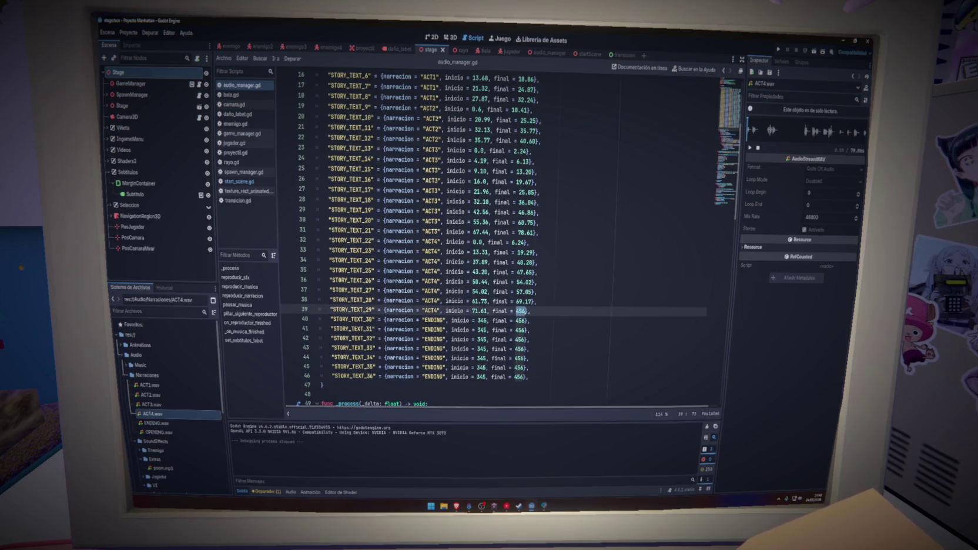
{"action": "type", "text": "79"}
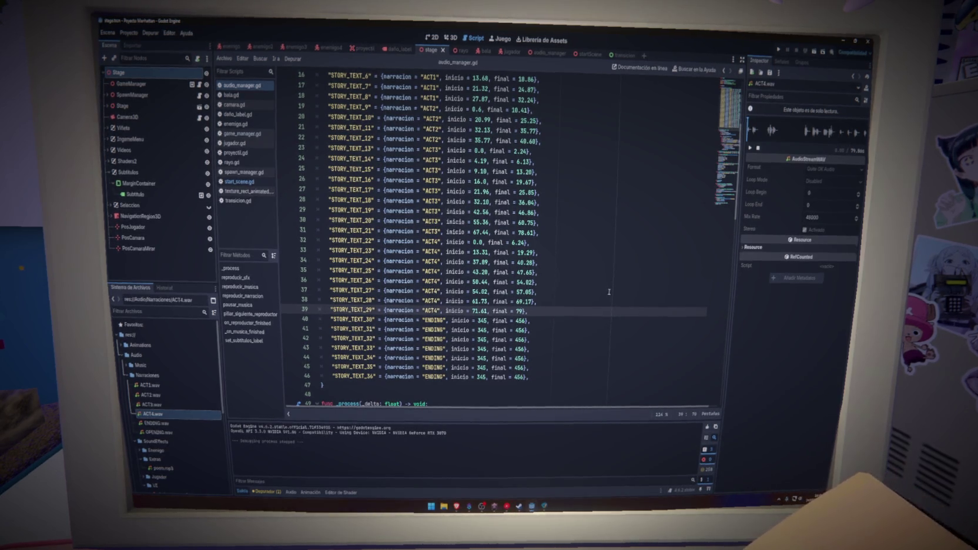
{"action": "type", "text": ".86"}
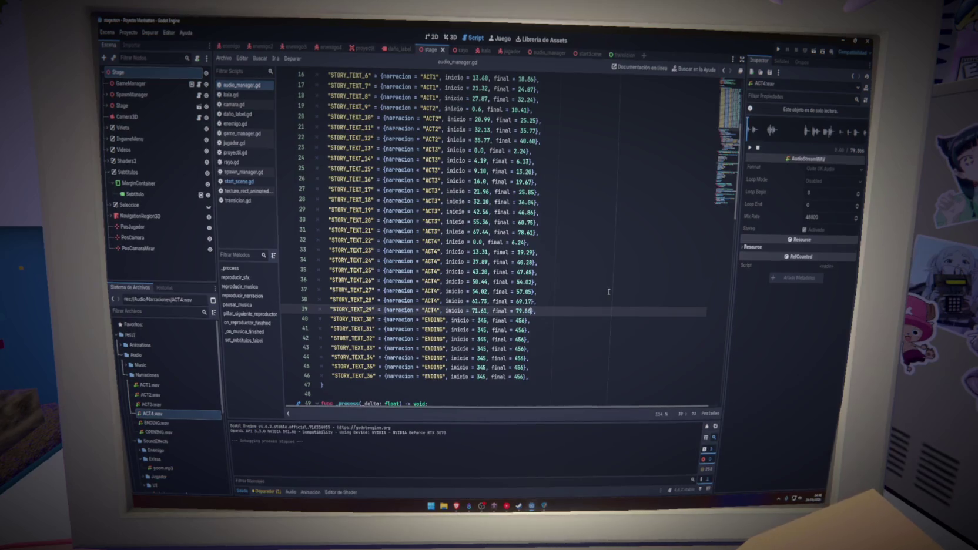
{"action": "left_click", "coordinate": [562, 302]}
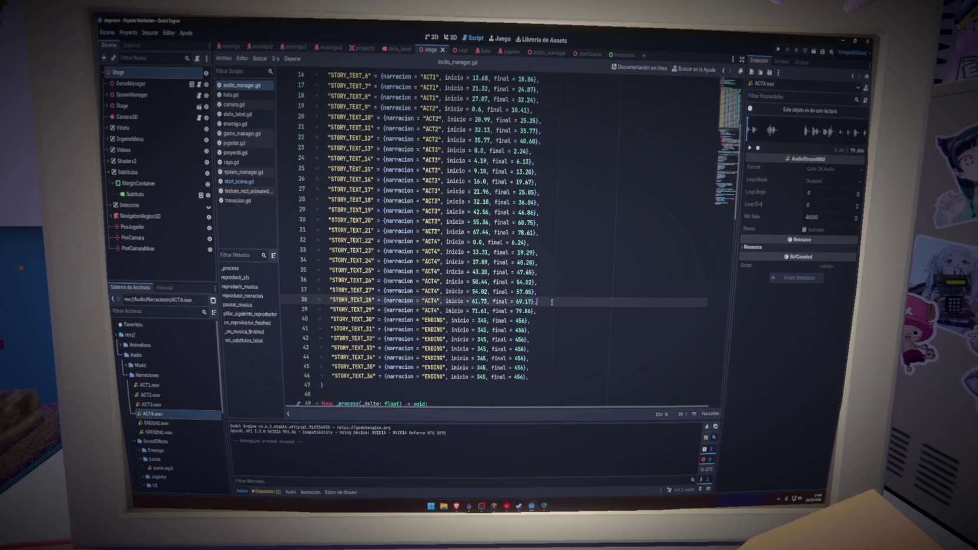
{"action": "key", "text": "ctrl+s"}
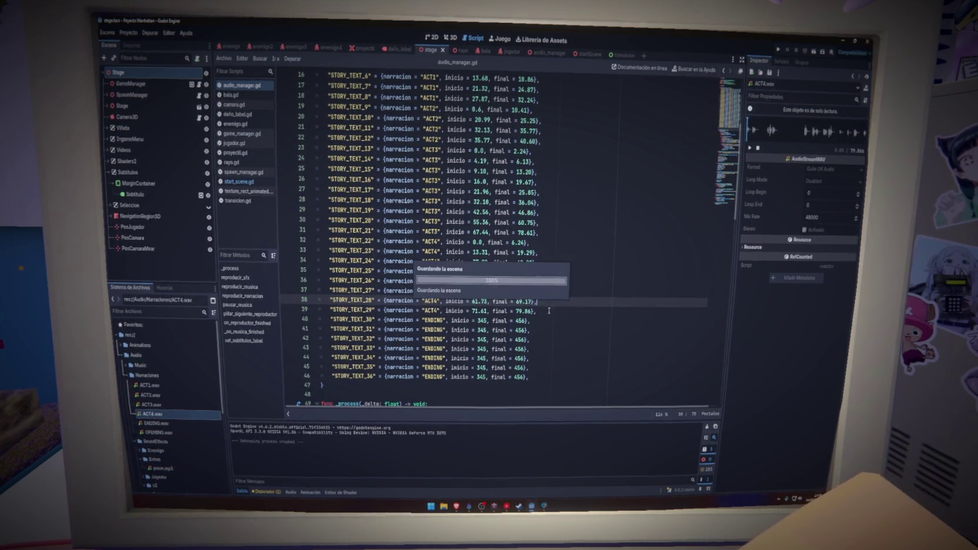
{"action": "left_click", "coordinate": [549, 310]}
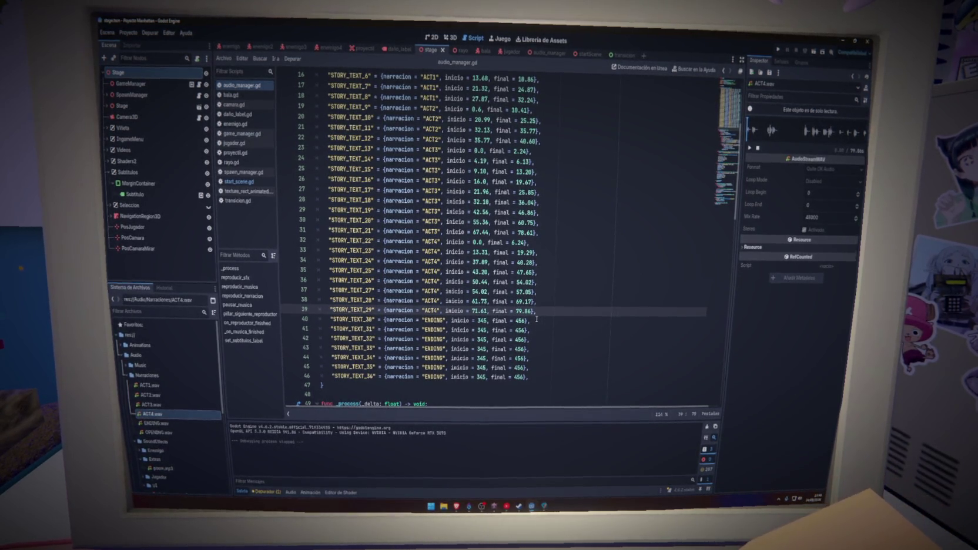
Load ENDING.wav from Audio/Narraciones into the Inspector audio preview.
{"action": "left_click", "coordinate": [536, 319]}
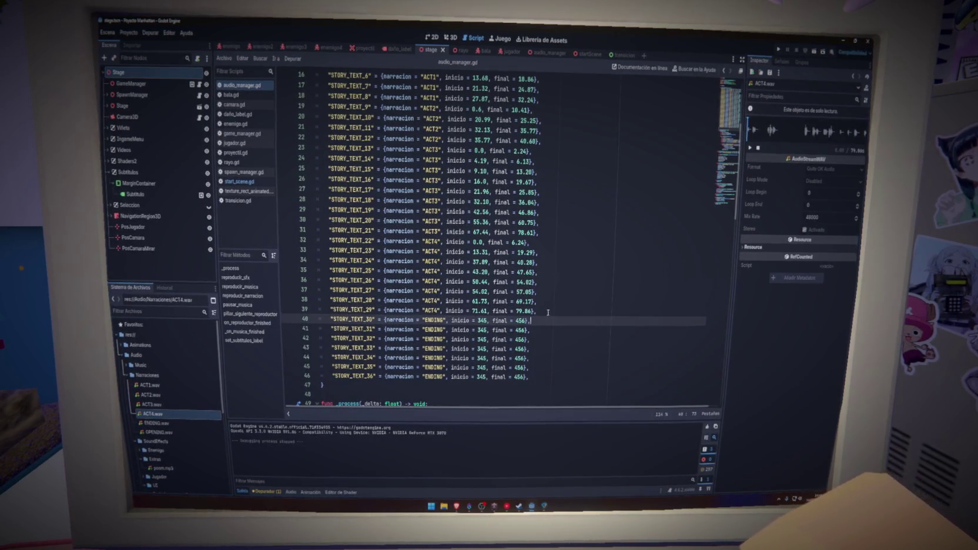
{"action": "left_click", "coordinate": [551, 302]}
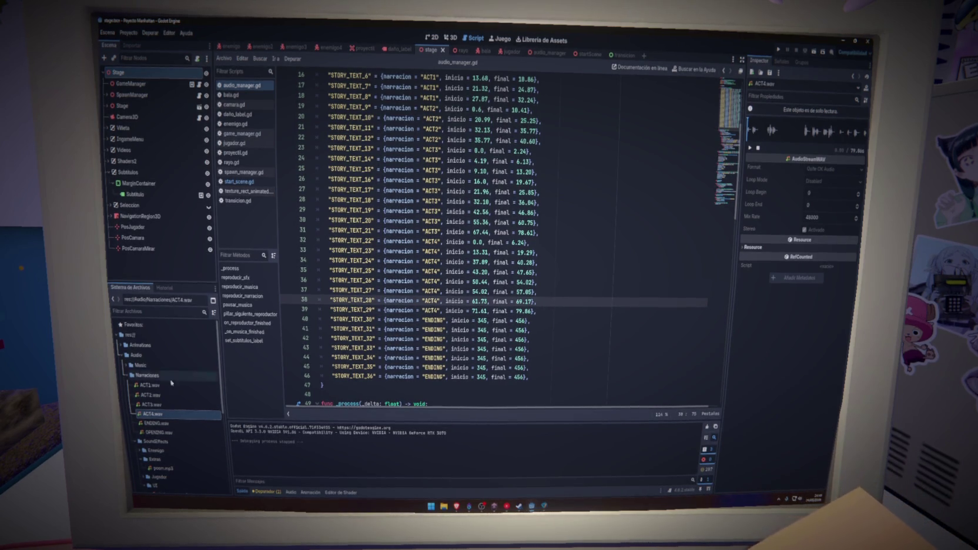
{"action": "left_click", "coordinate": [142, 423]}
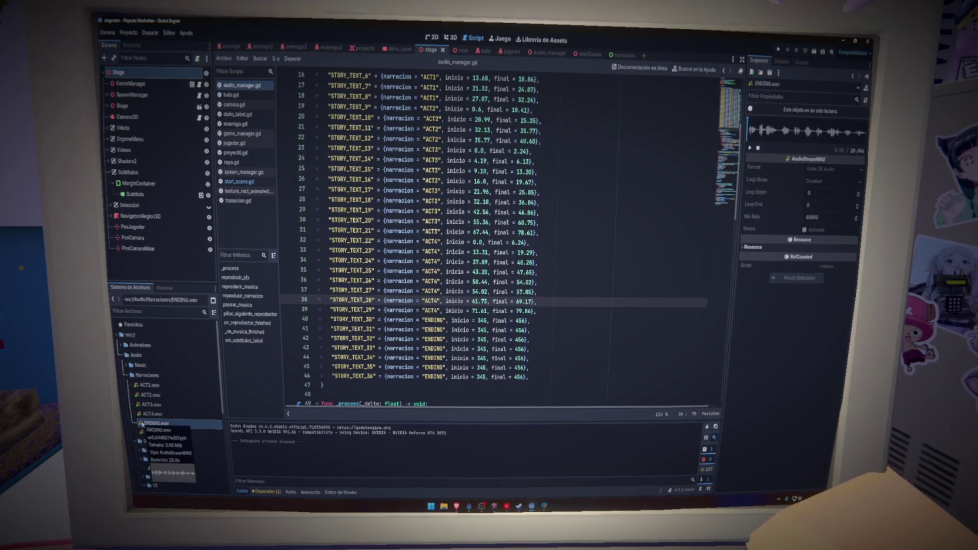